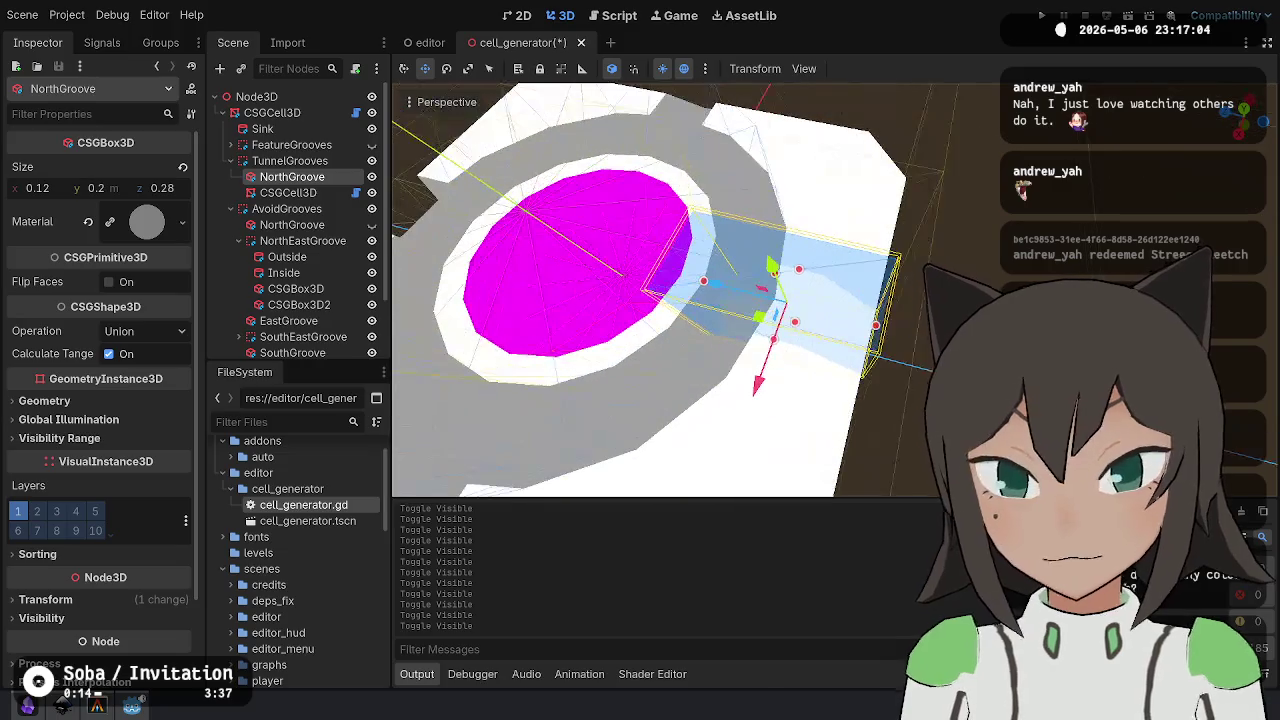
- Inspect the Sink, FeatureGrooves, TunnelGrooves and NorthGroove nodes in the Scene tree
left_click(330, 131)
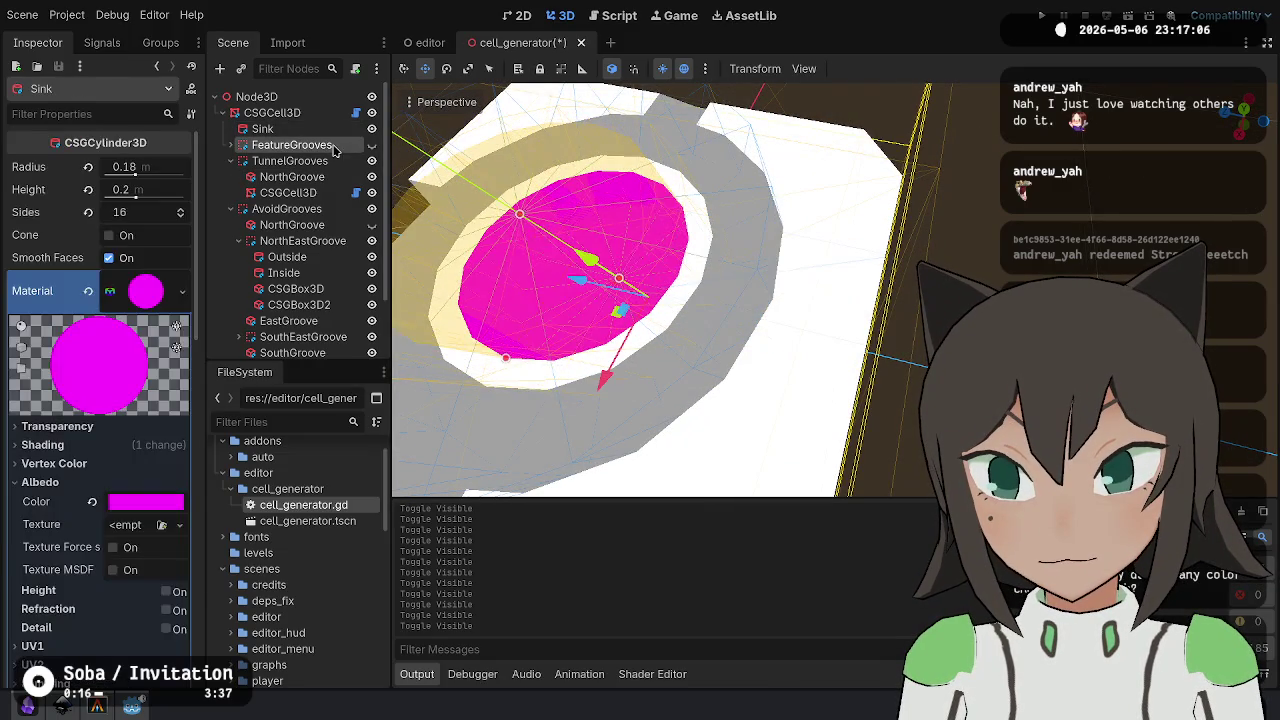
left_click(292, 146)
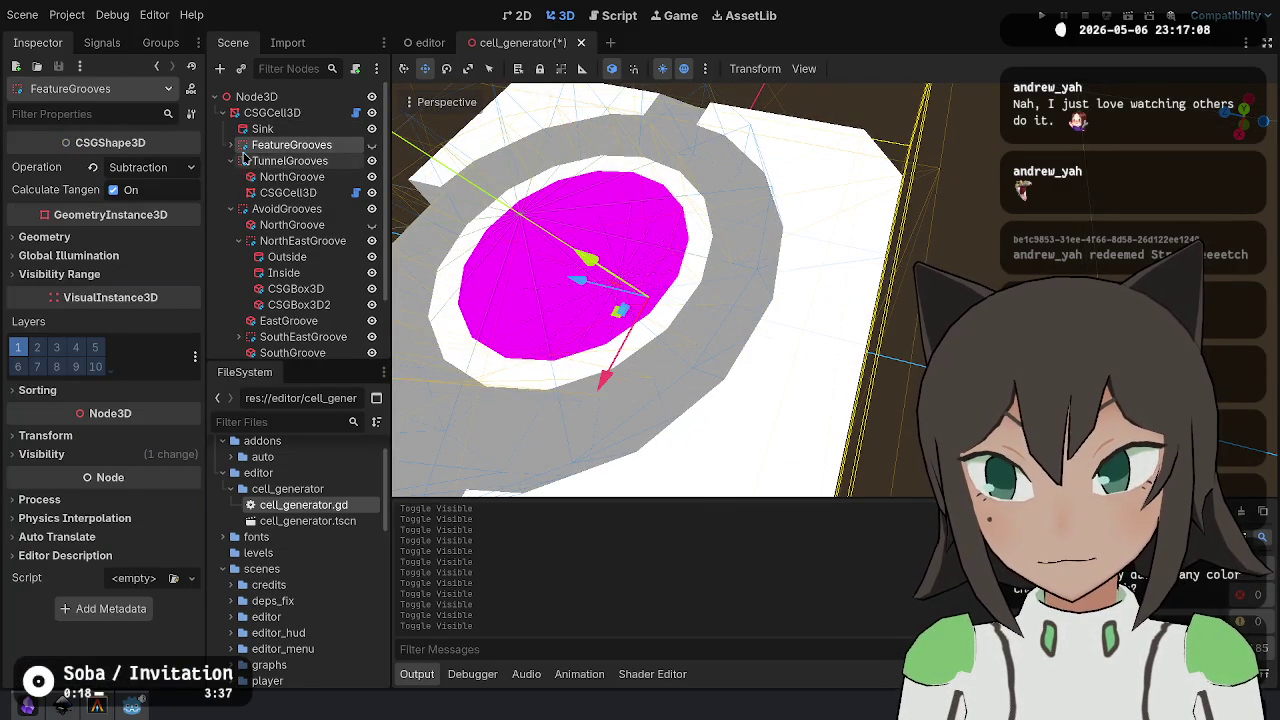
left_click(290, 161)
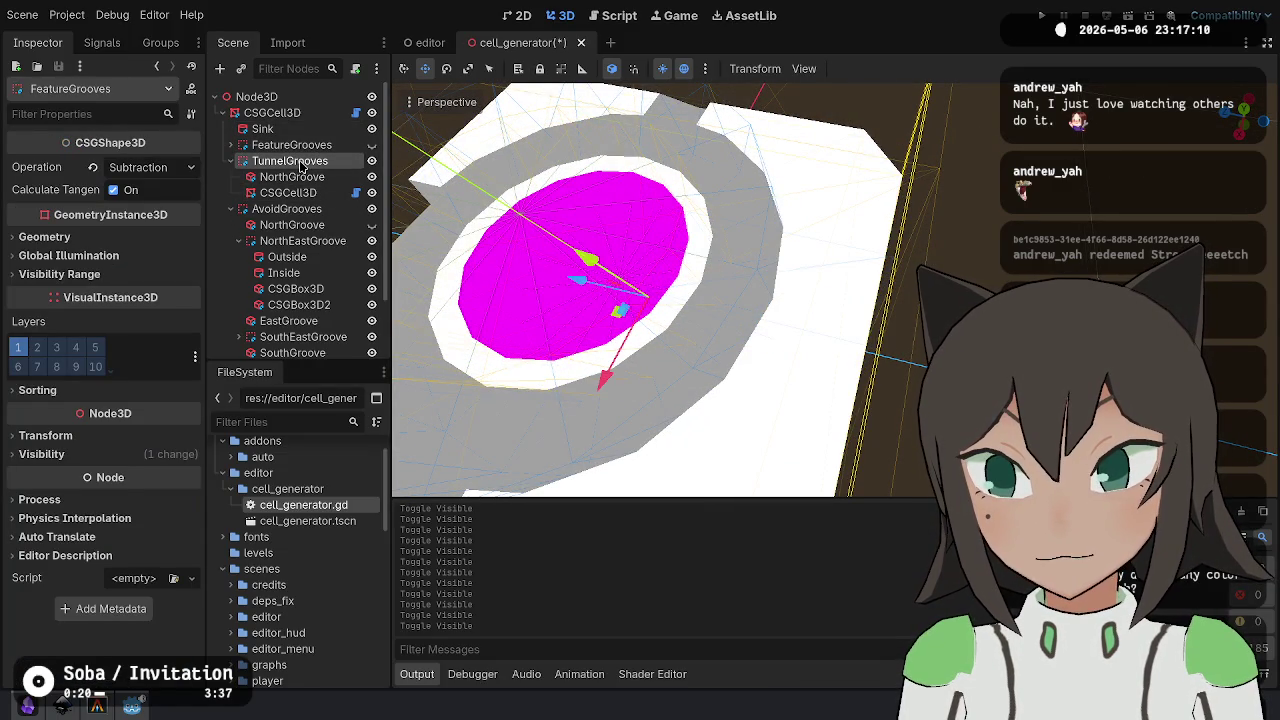
left_click(323, 177)
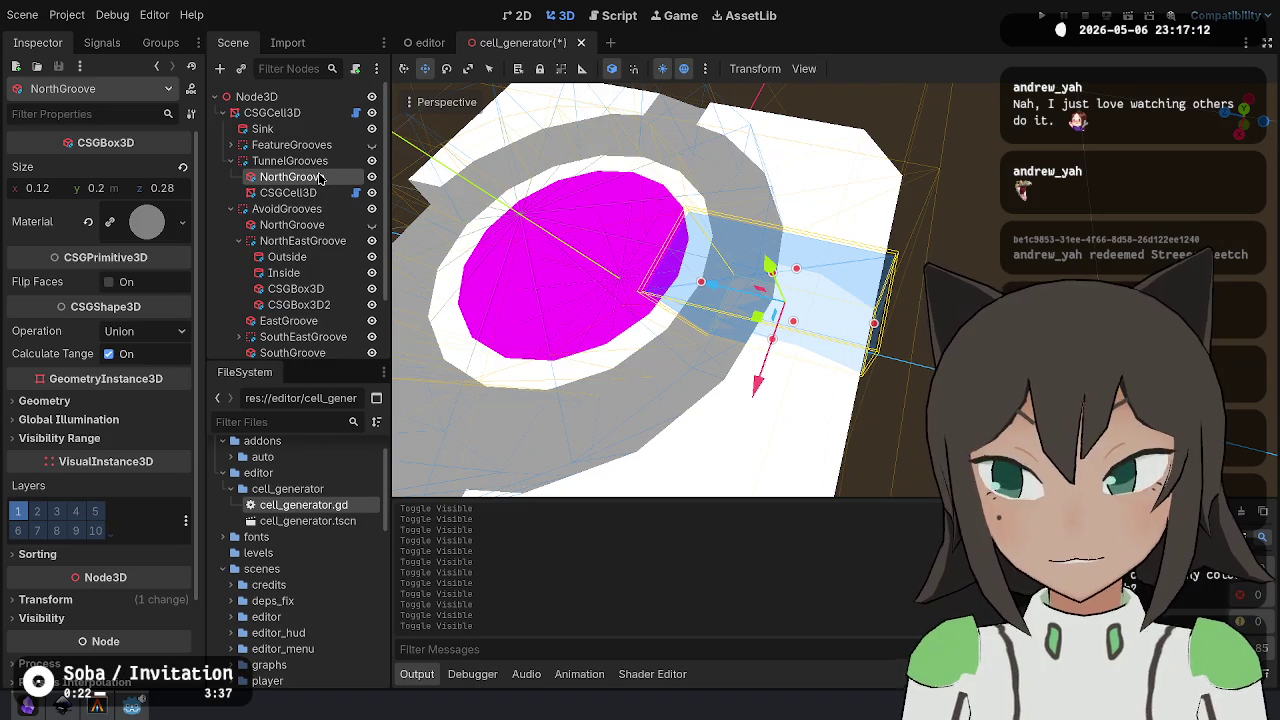
left_click(288, 161)
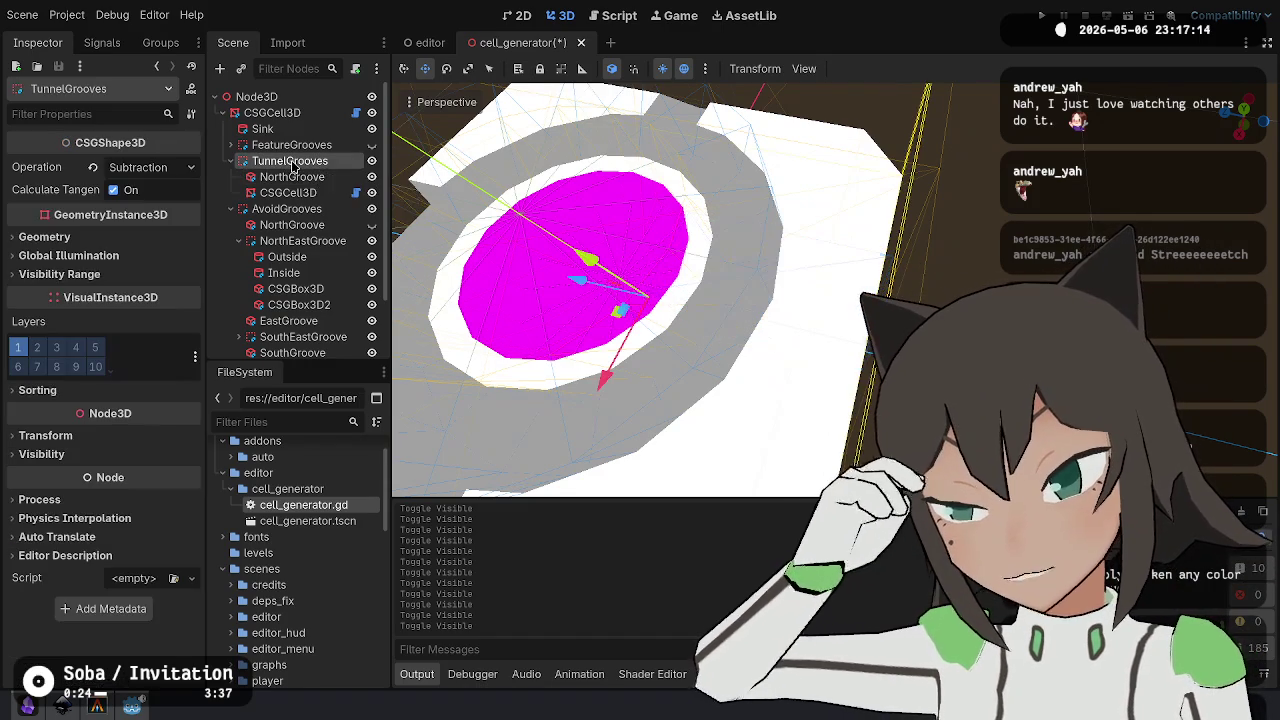
left_click(292, 177)
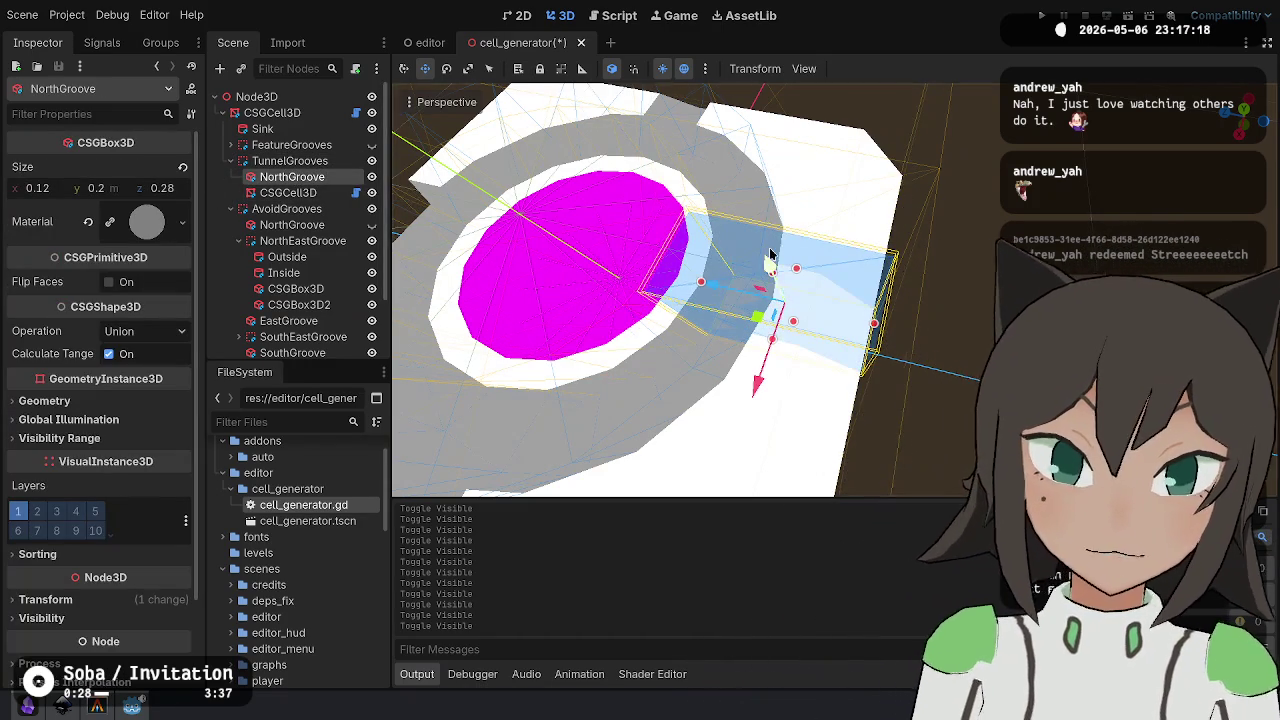
- Frame the NorthGroove box, select the inner CSGCell3D and save the scene
key("f")
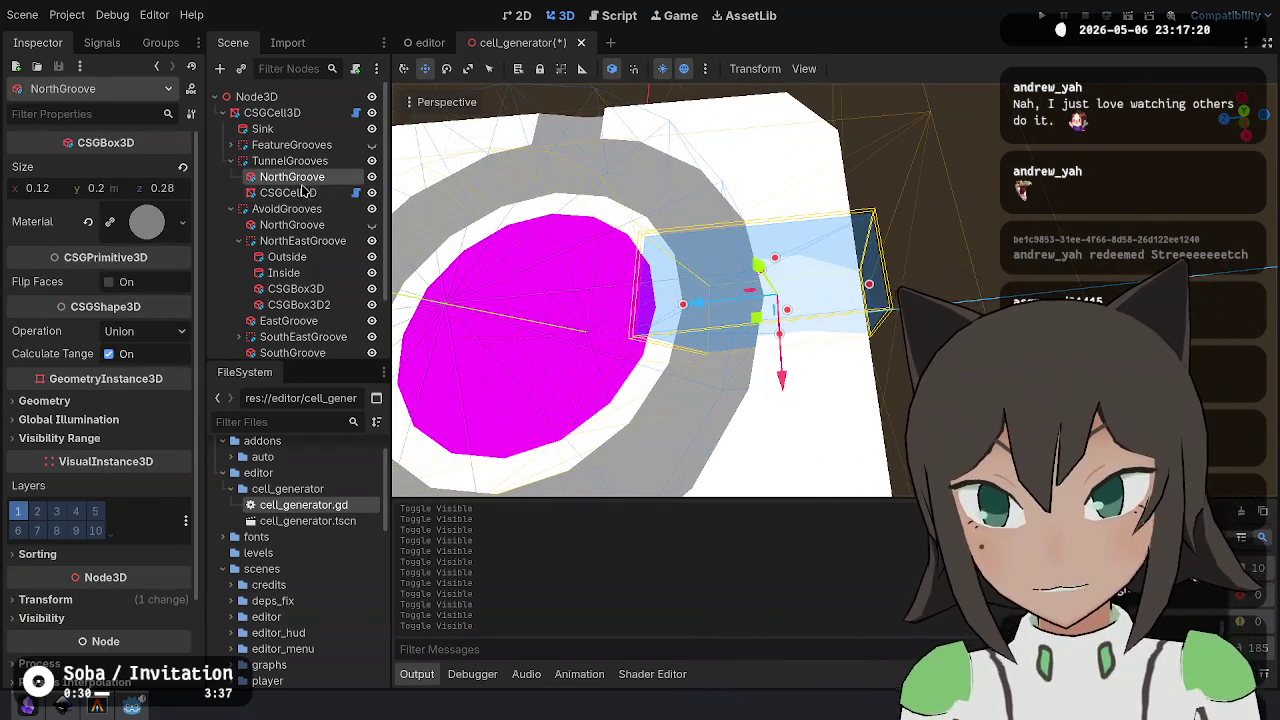
left_click(290, 193)
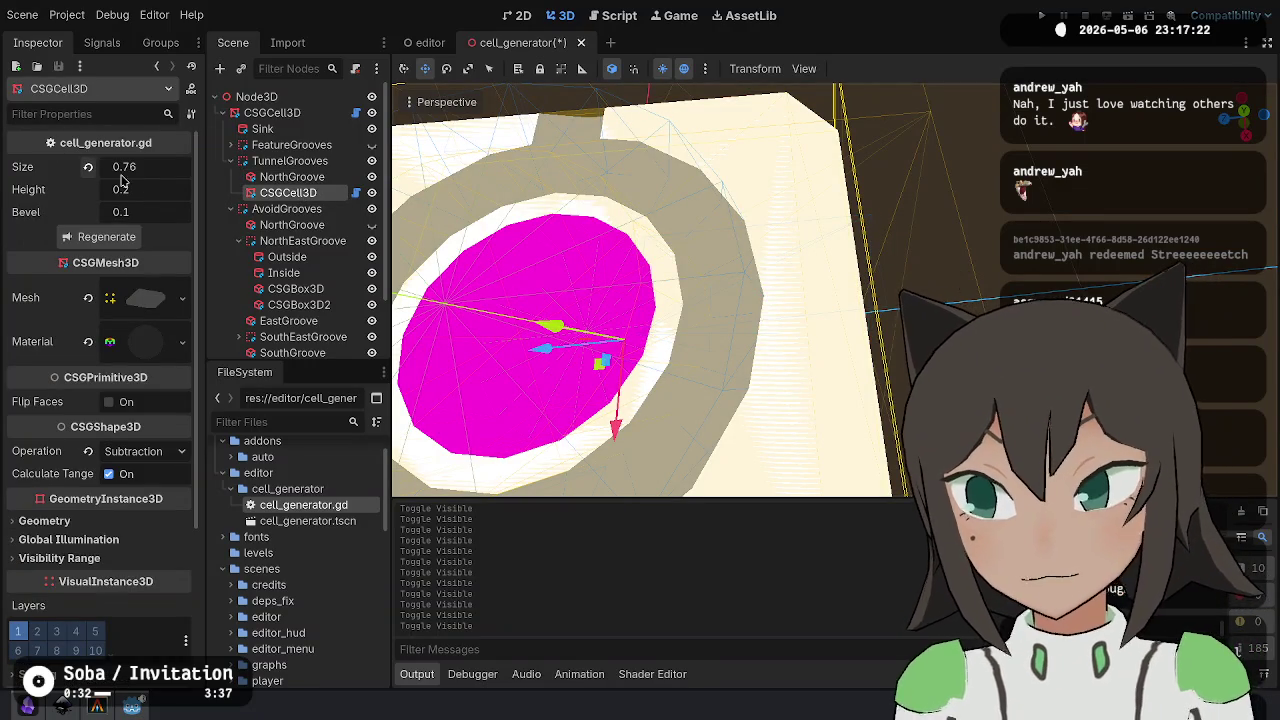
key("ctrl+s")
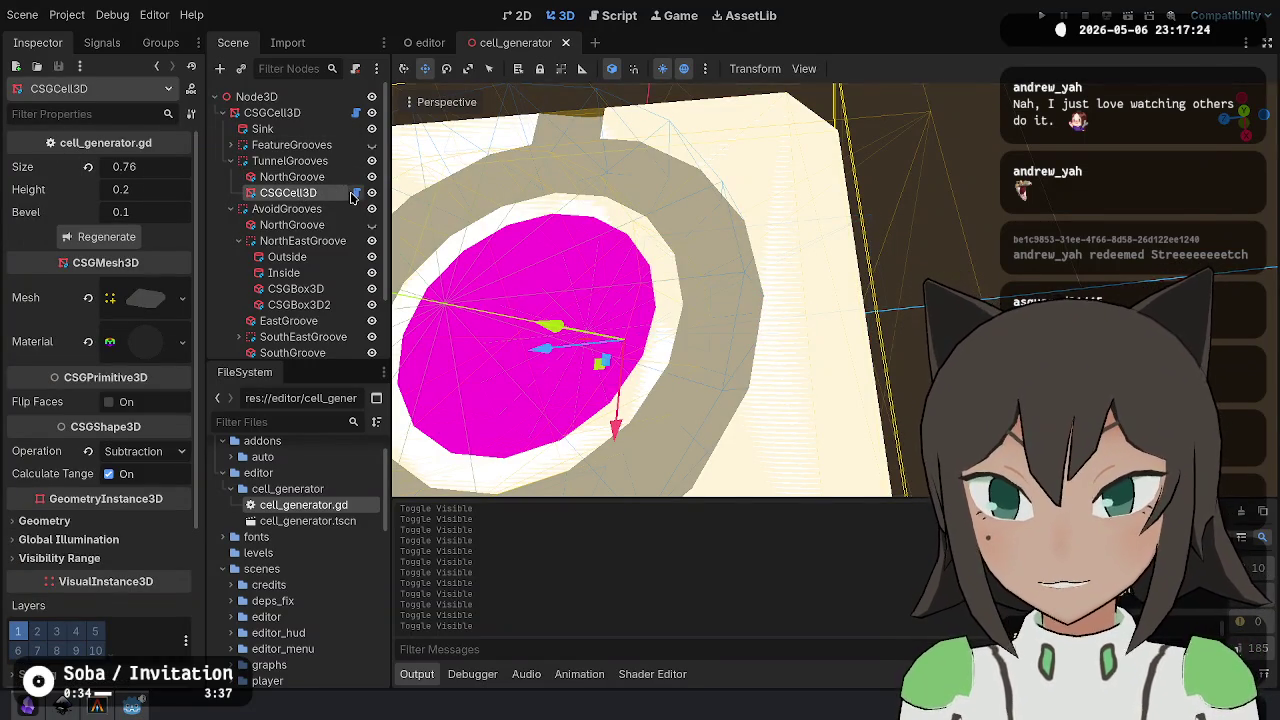
left_click(355, 193)
- Find the size lines and replace the 0.5 extent value on line 39 with size
key("ctrl+f")
type("size")
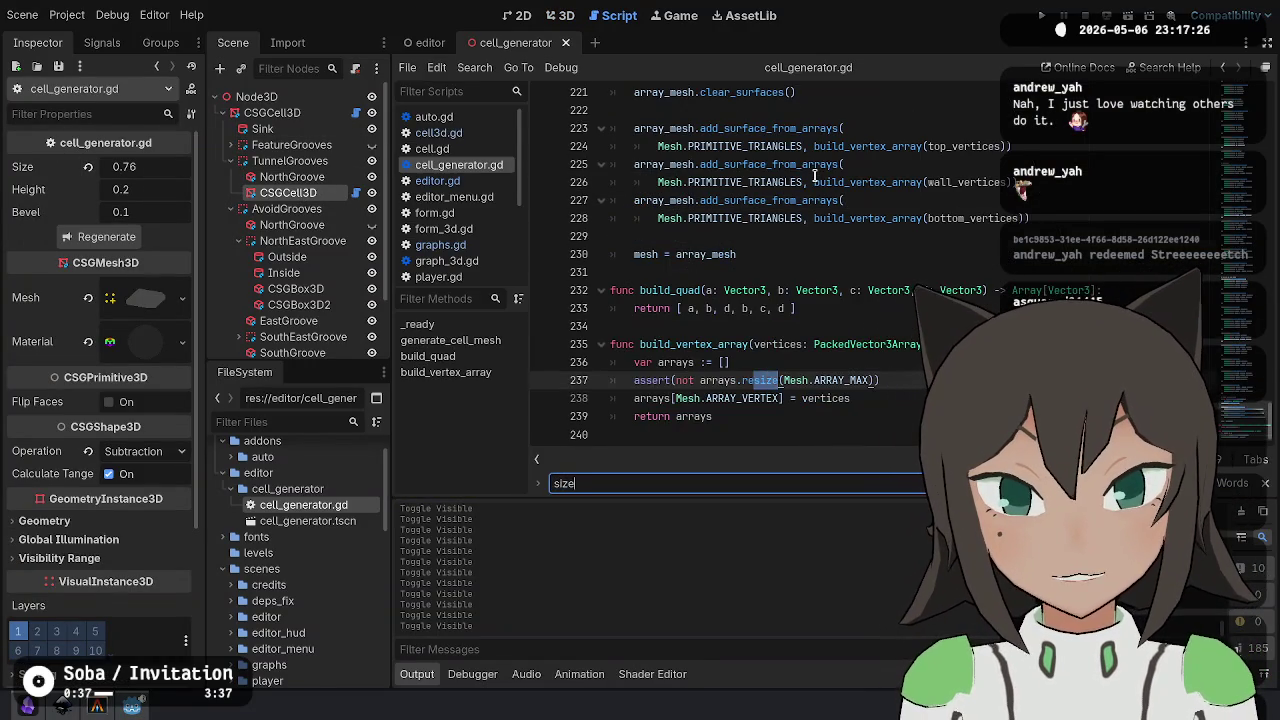
key("Return")
key("Escape")
scroll(795, 232, "down", 10)
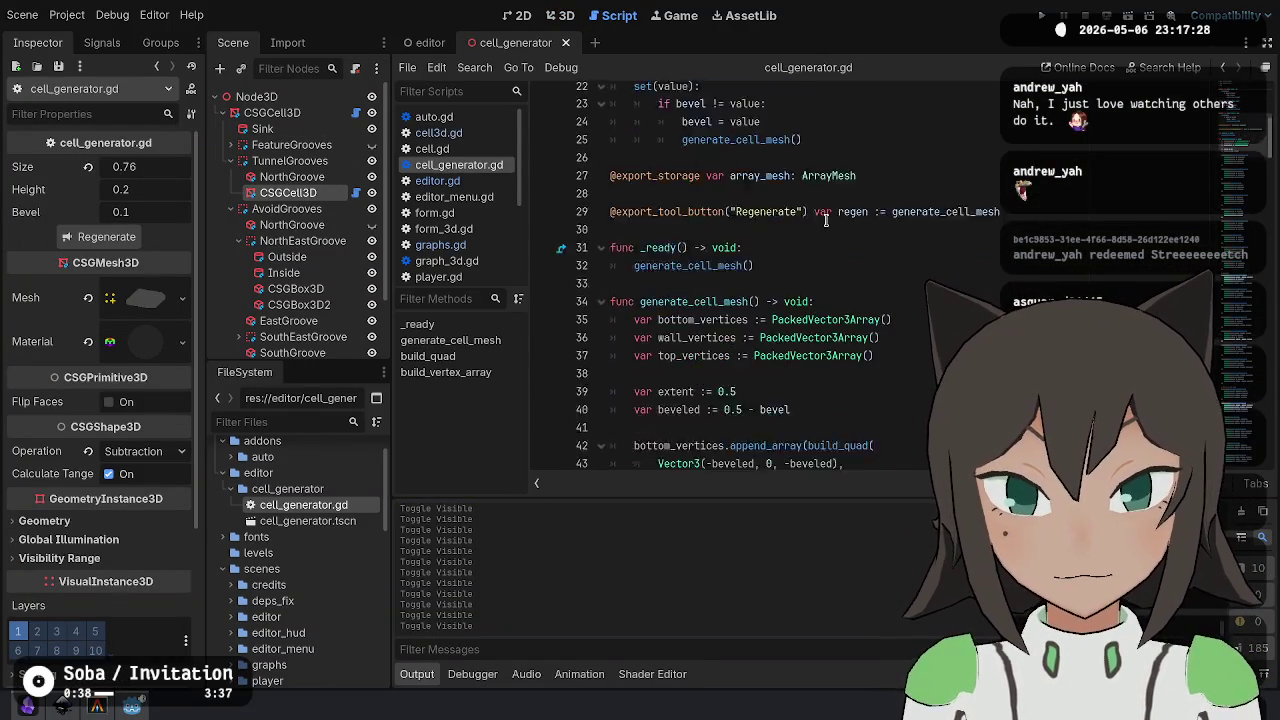
mouse_move(747, 183)
left_mouse_down()
mouse_move(716, 184)
mouse_move(725, 202)
left_mouse_up()
type("size")
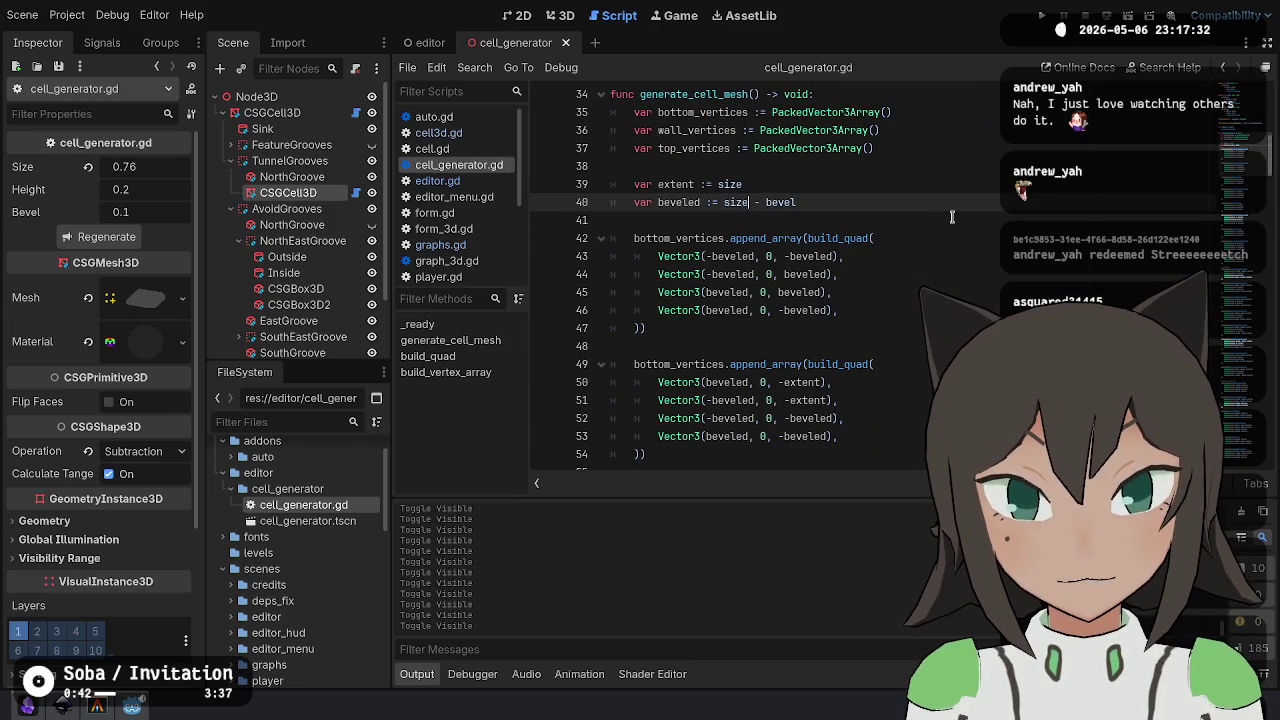
- Add / 2.0 after size on line 40 so beveled is size / 2.0 - bevel, and save
scroll(951, 216, "up", 10)
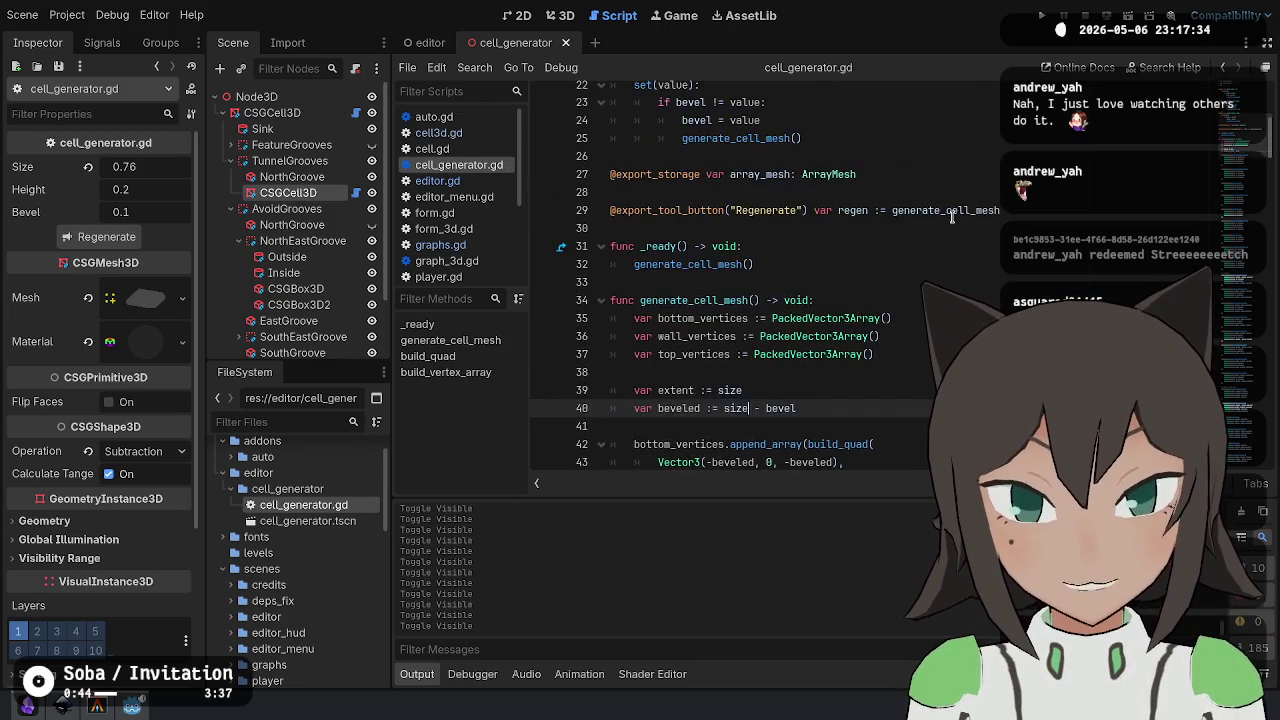
scroll(951, 216, "down", 9)
type("/ 2.0")
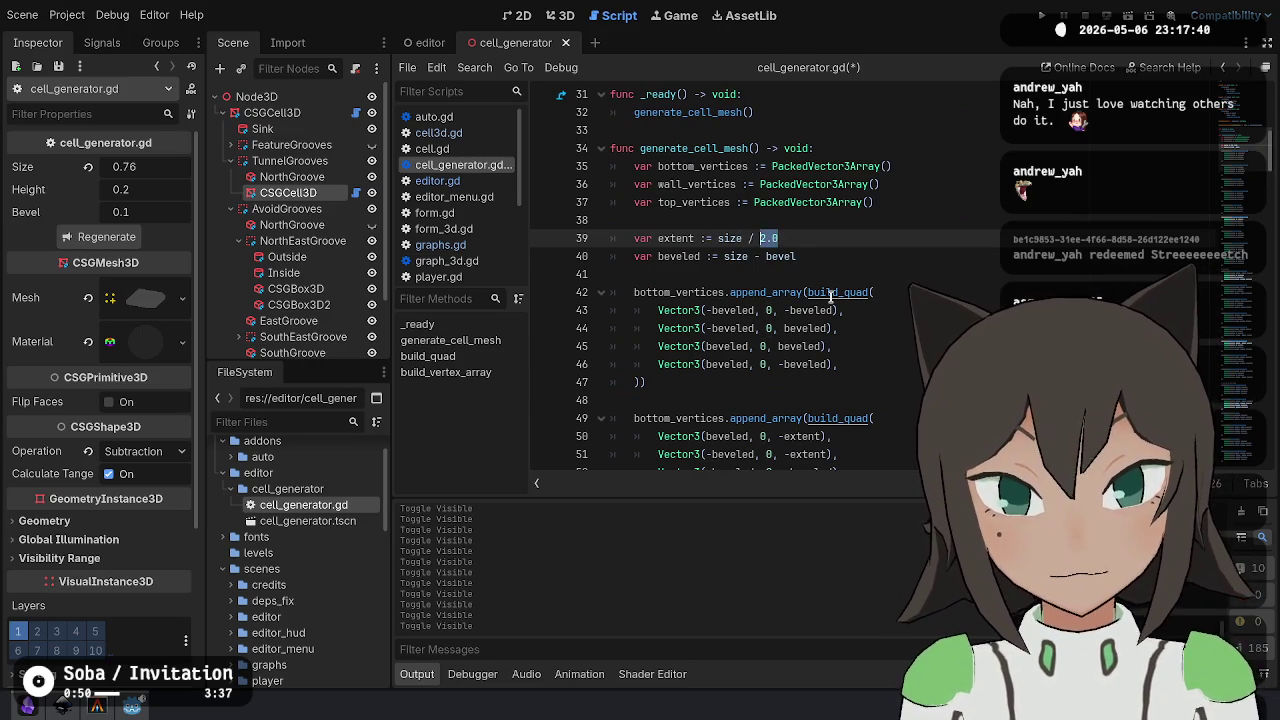
key("ctrl+c")
left_click(748, 256)
key("ctrl+v")
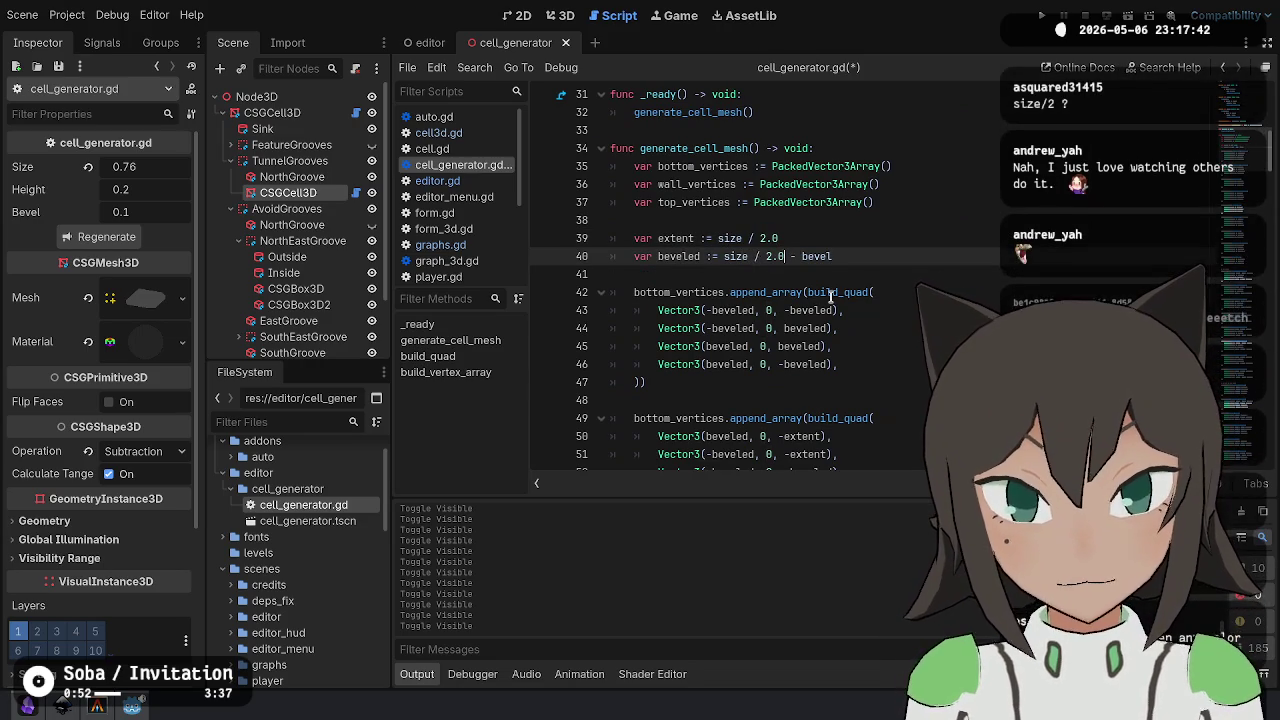
key("ctrl+s")
scroll(790, 250, "down", 20)
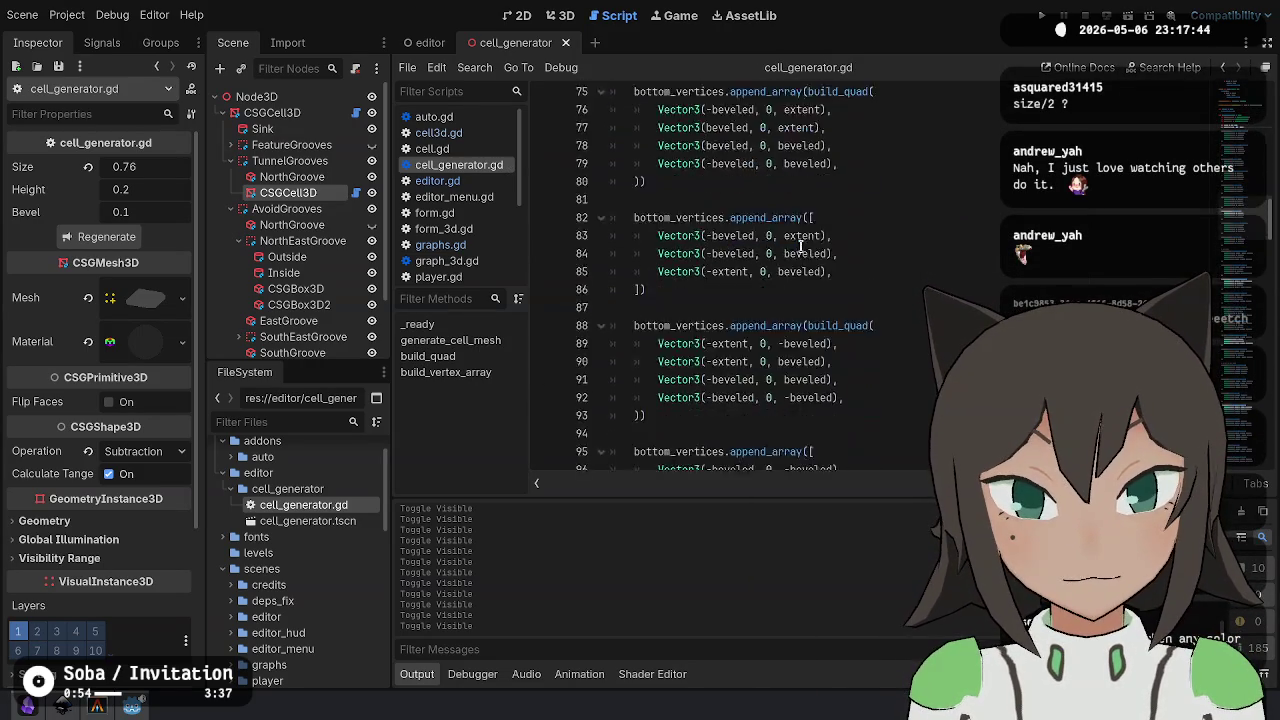
scroll(800, 247, "down", 20)
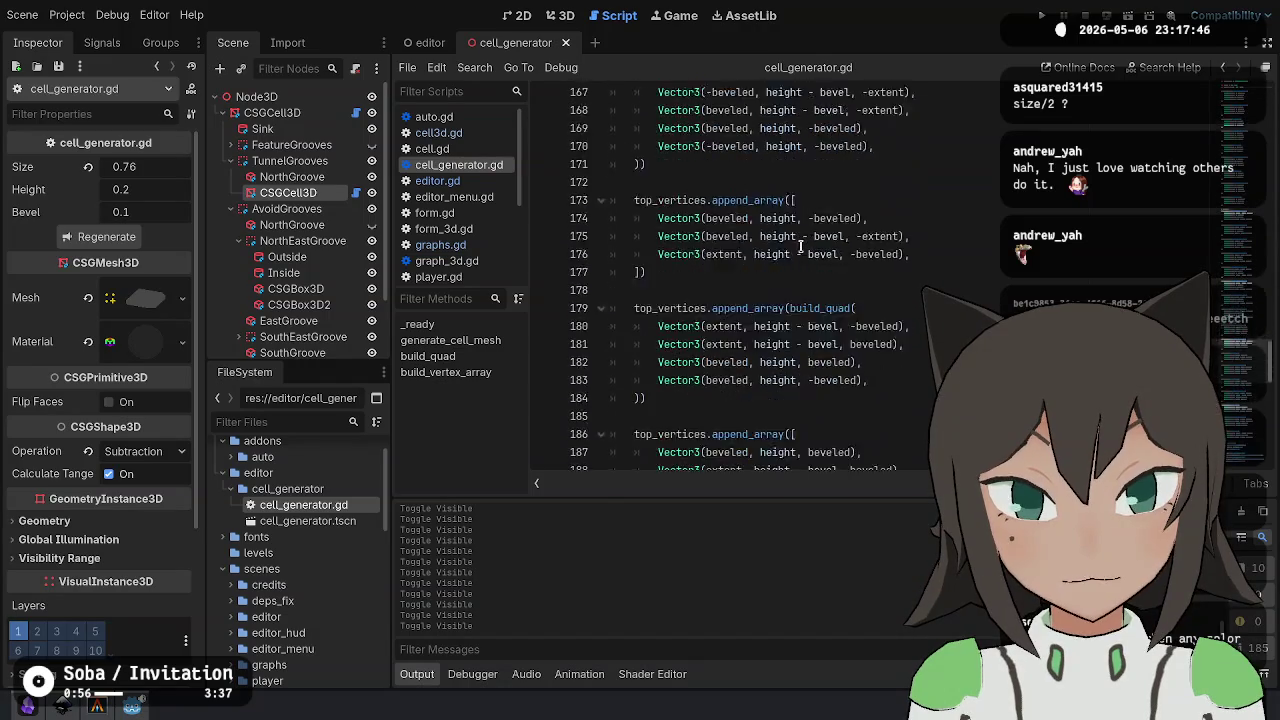
left_click(562, 15)
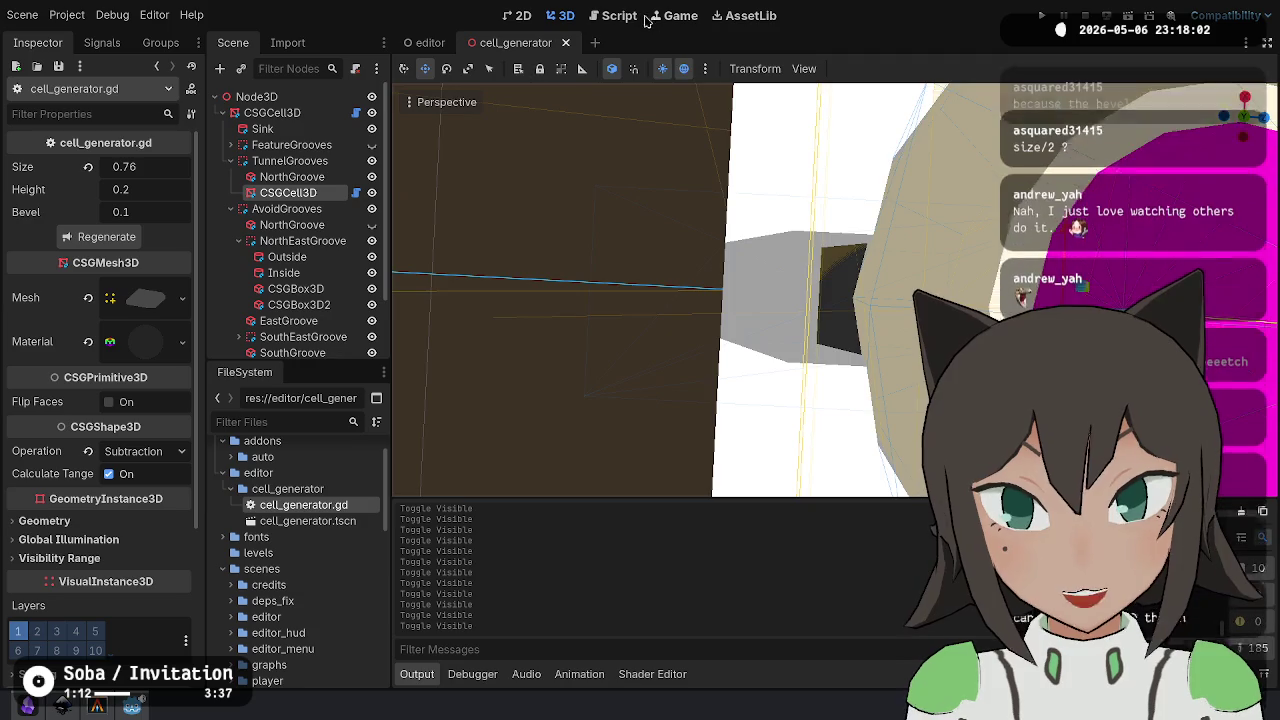
- Set the inner cell's Size to 0.86 and regenerate its mesh
left_click(612, 15)
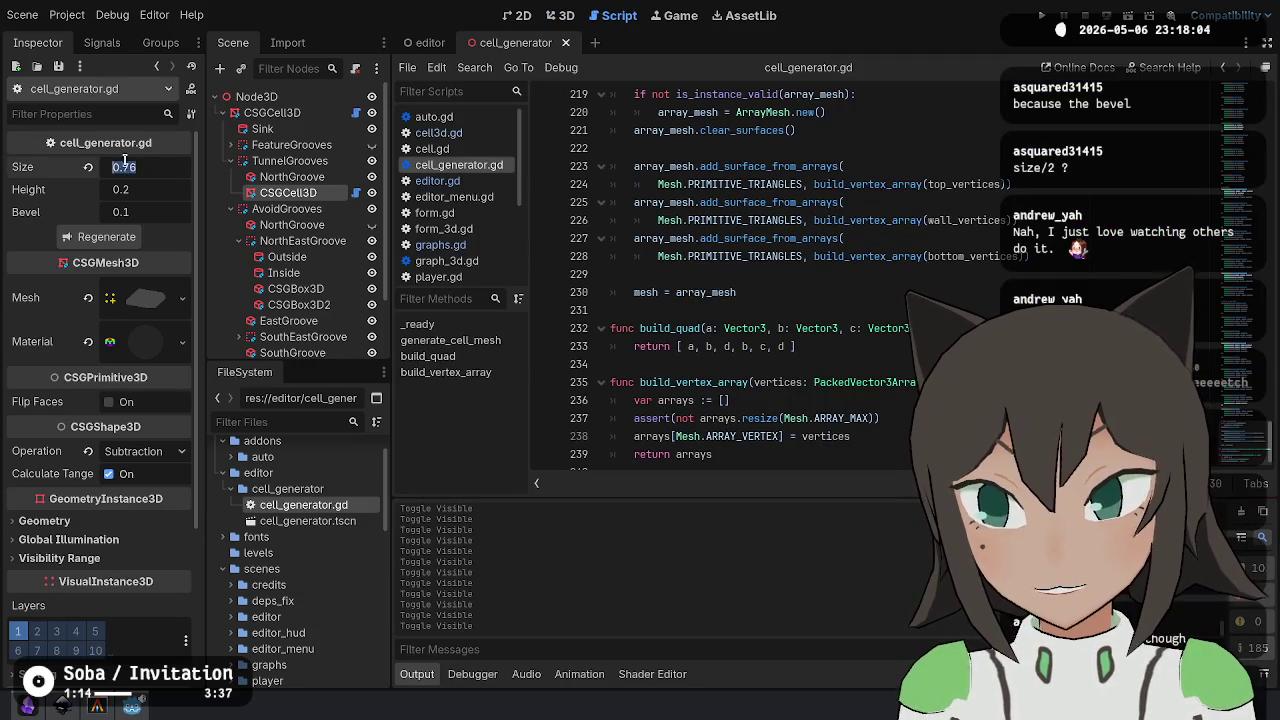
type("0.86")
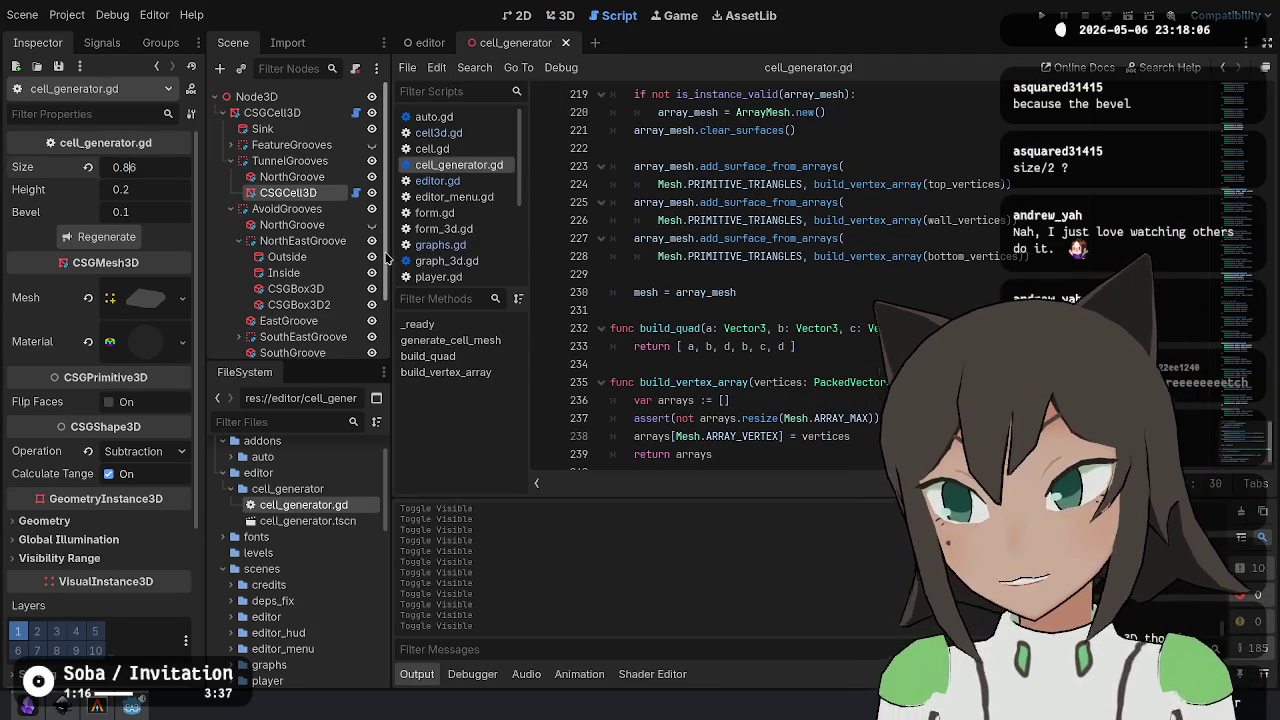
key("Return")
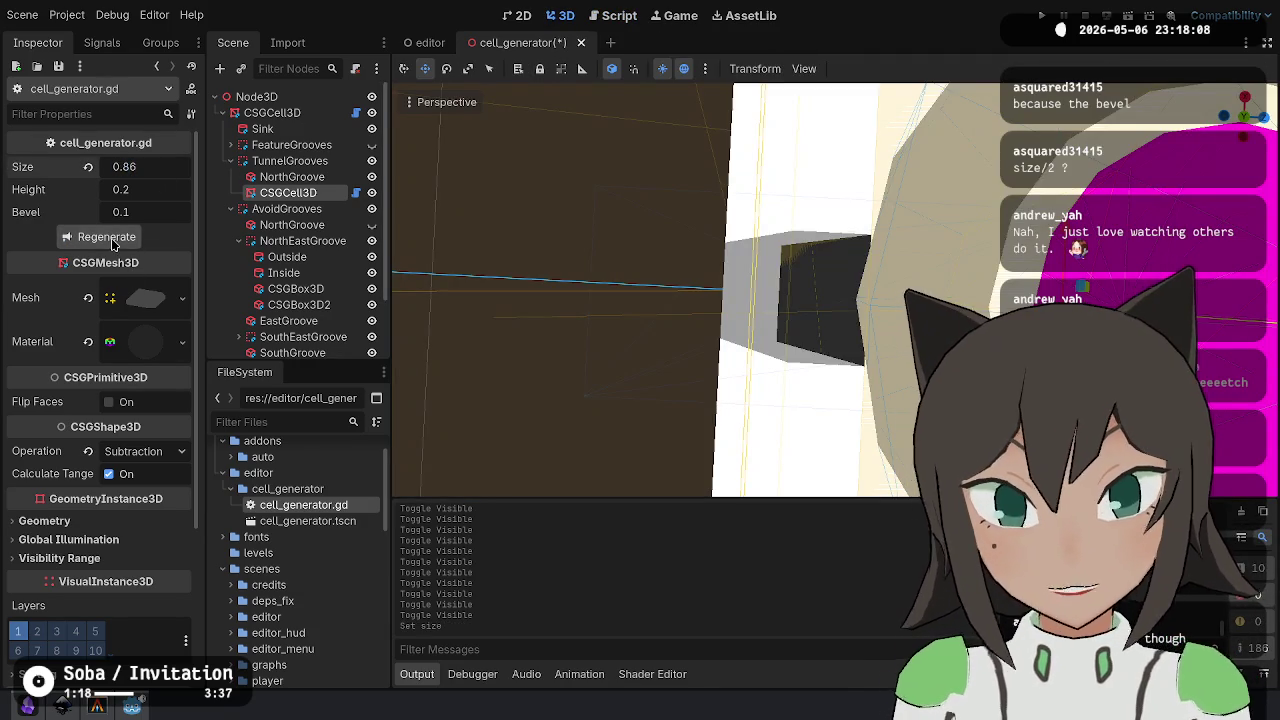
left_click(108, 237)
left_click_drag(760, 300, 806, 338)
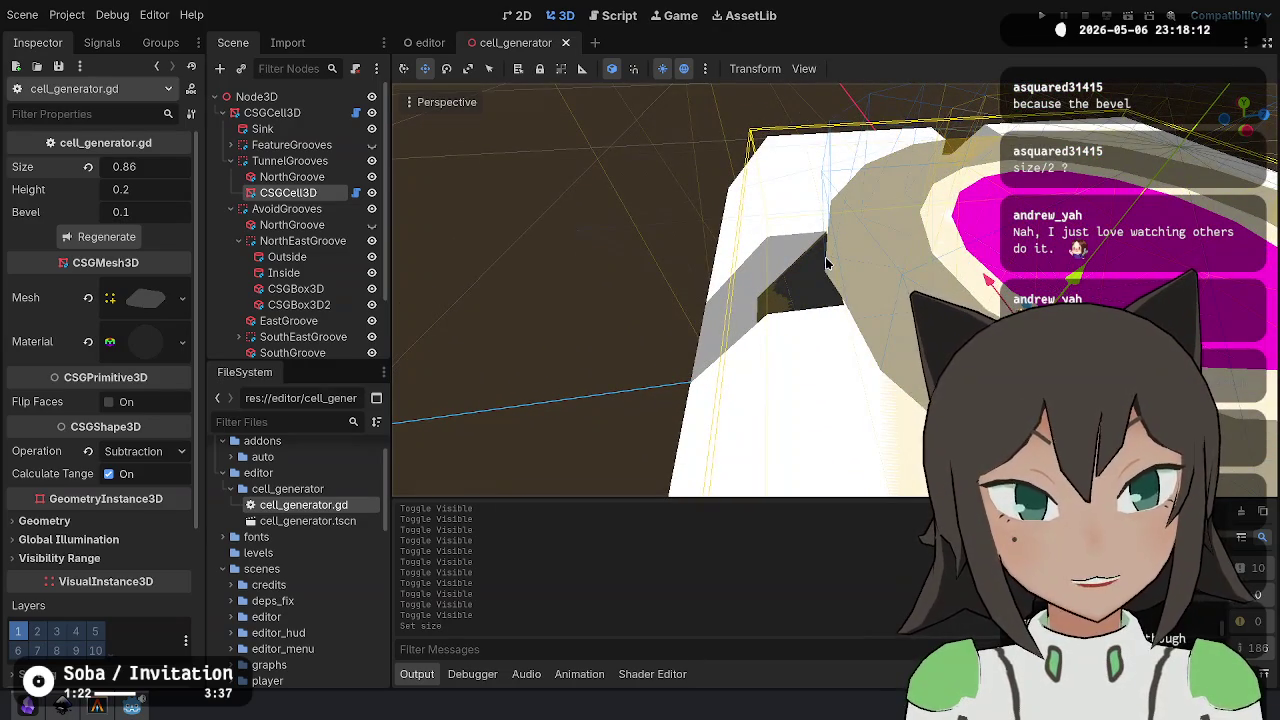
- Check the script's radius notes and the Outside avoid-groove cylinder's radius
left_click(615, 16)
left_click(629, 184)
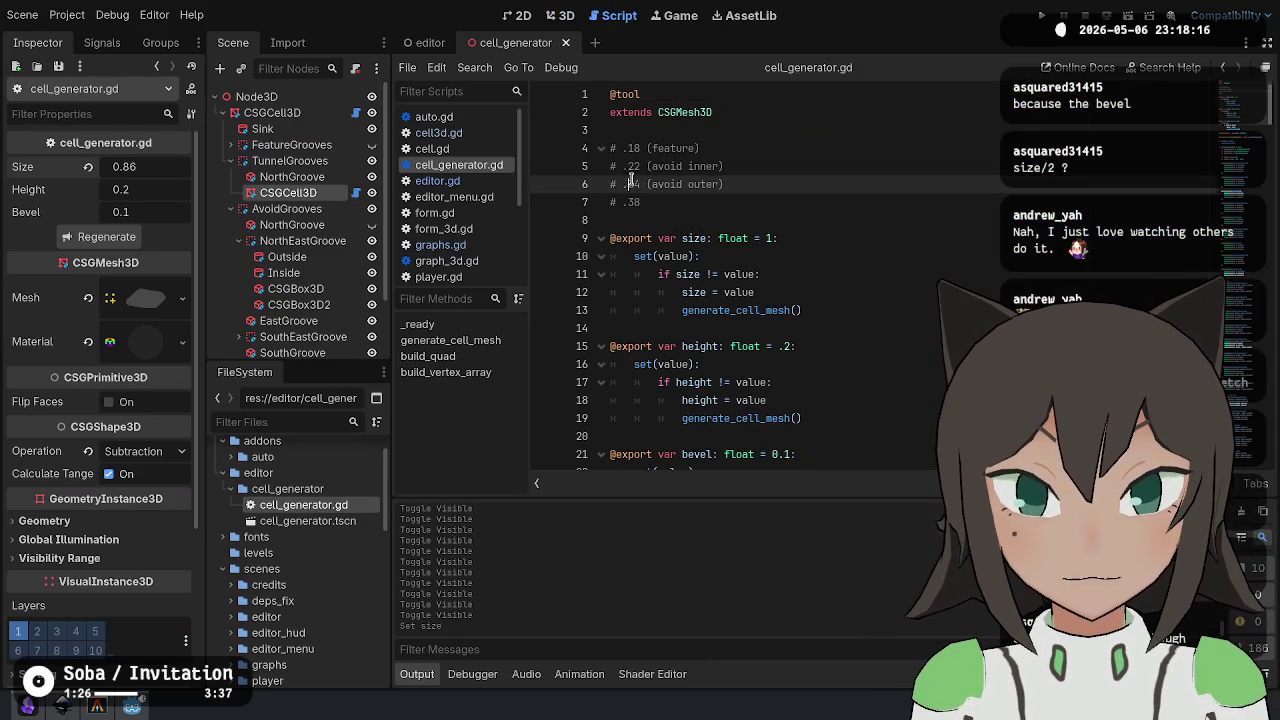
scroll(300, 220, "down", 3)
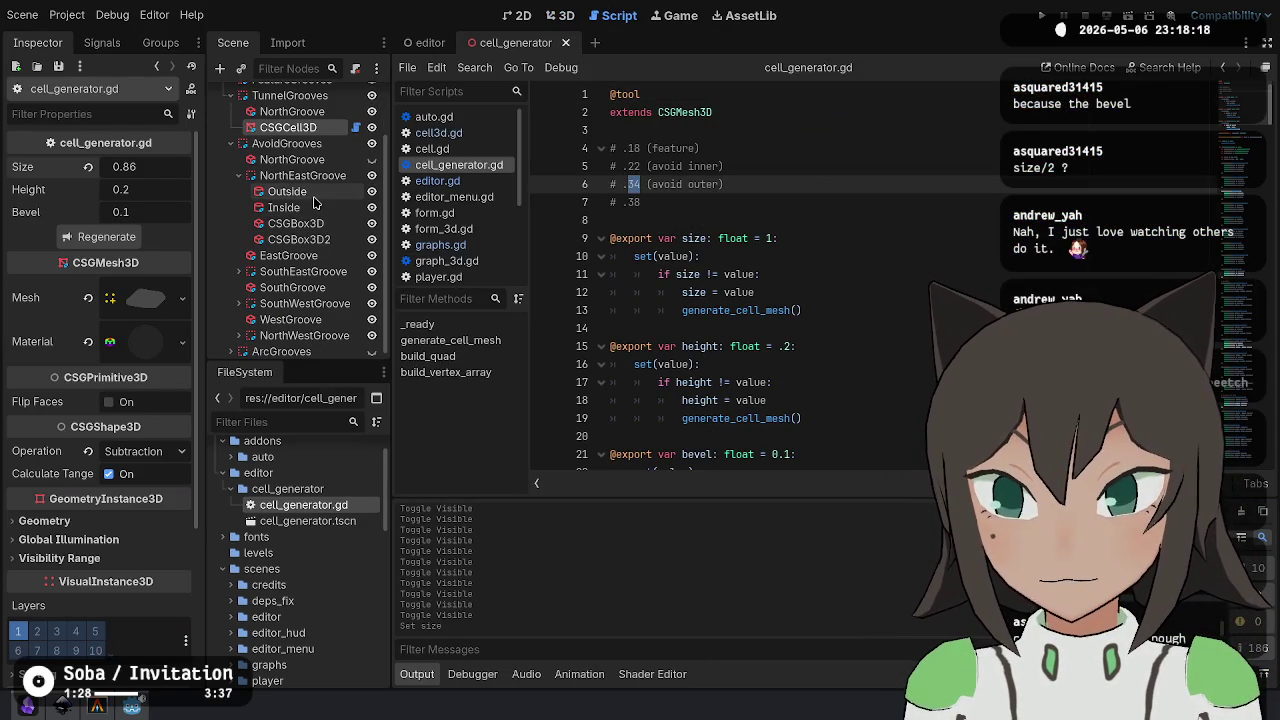
left_click(300, 192)
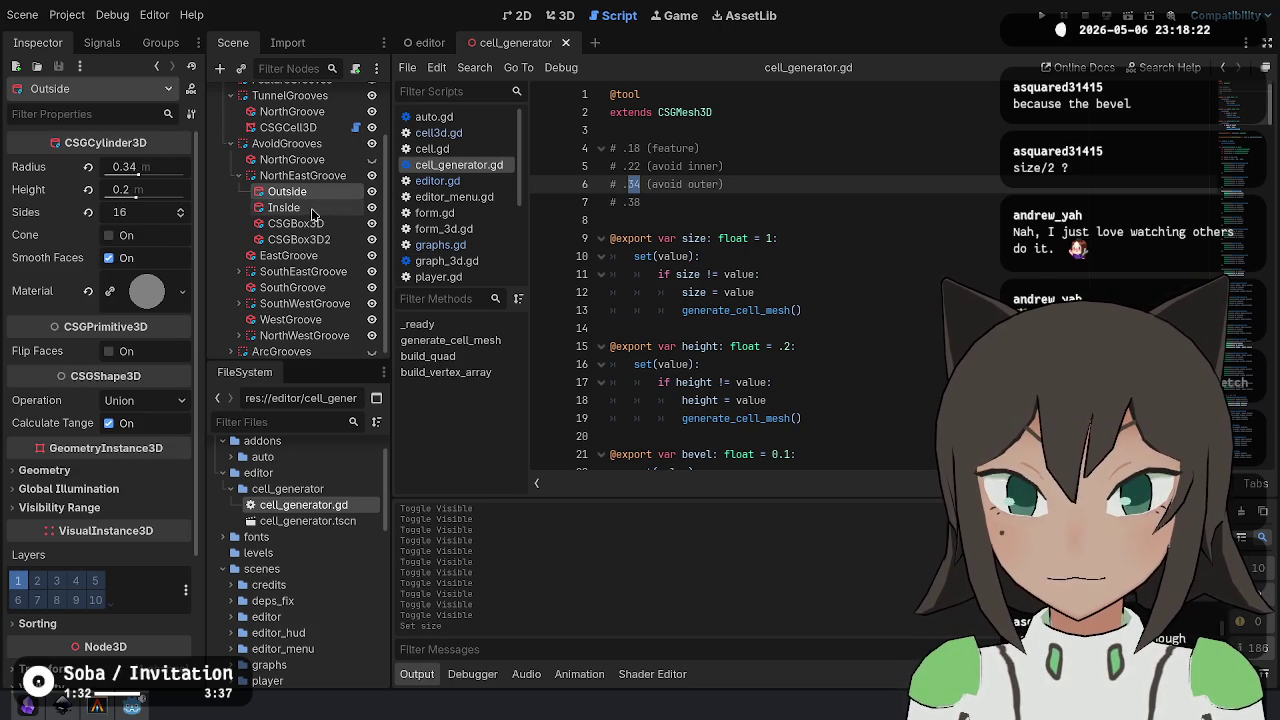
scroll(342, 230, "up", 2)
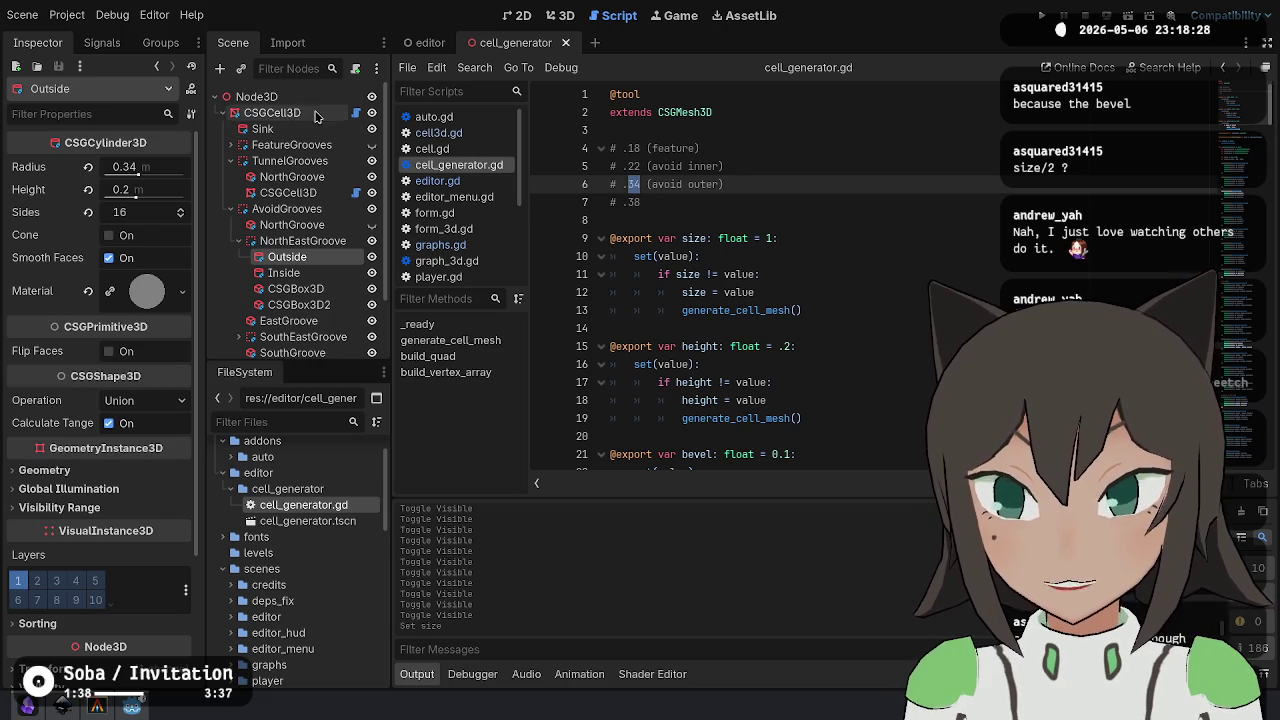
- Compare with the outer tile's size, then set the inner CSGCell3D Size to 0.96 and save
left_click(256, 97)
left_click(300, 113)
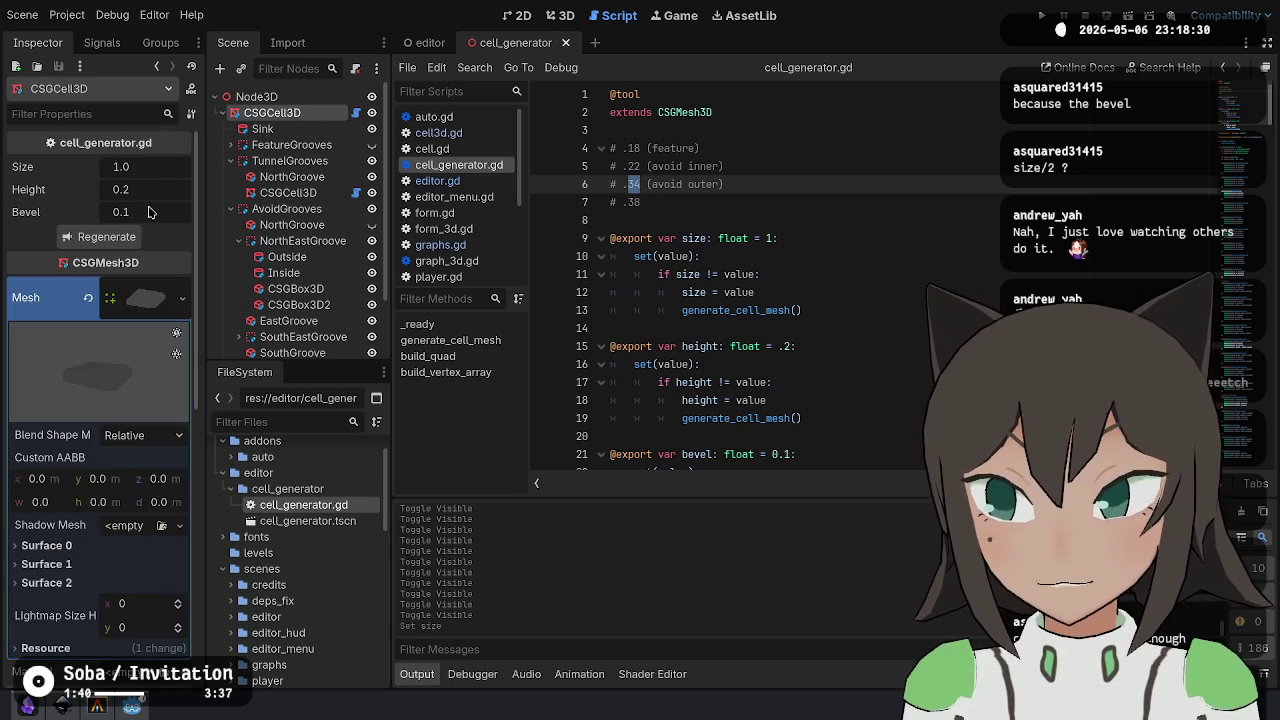
left_click(303, 192)
left_click(135, 167)
type("0.96")
key("Return")
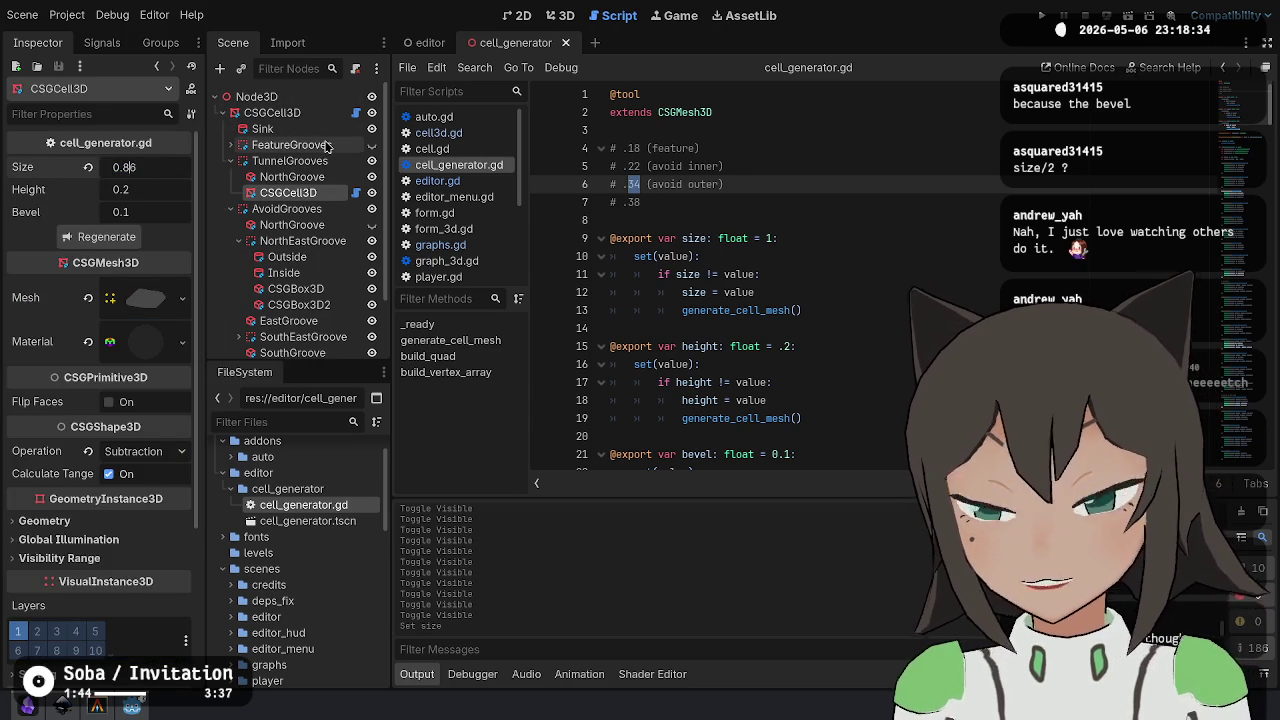
key("ctrl+s")
left_click(560, 15)
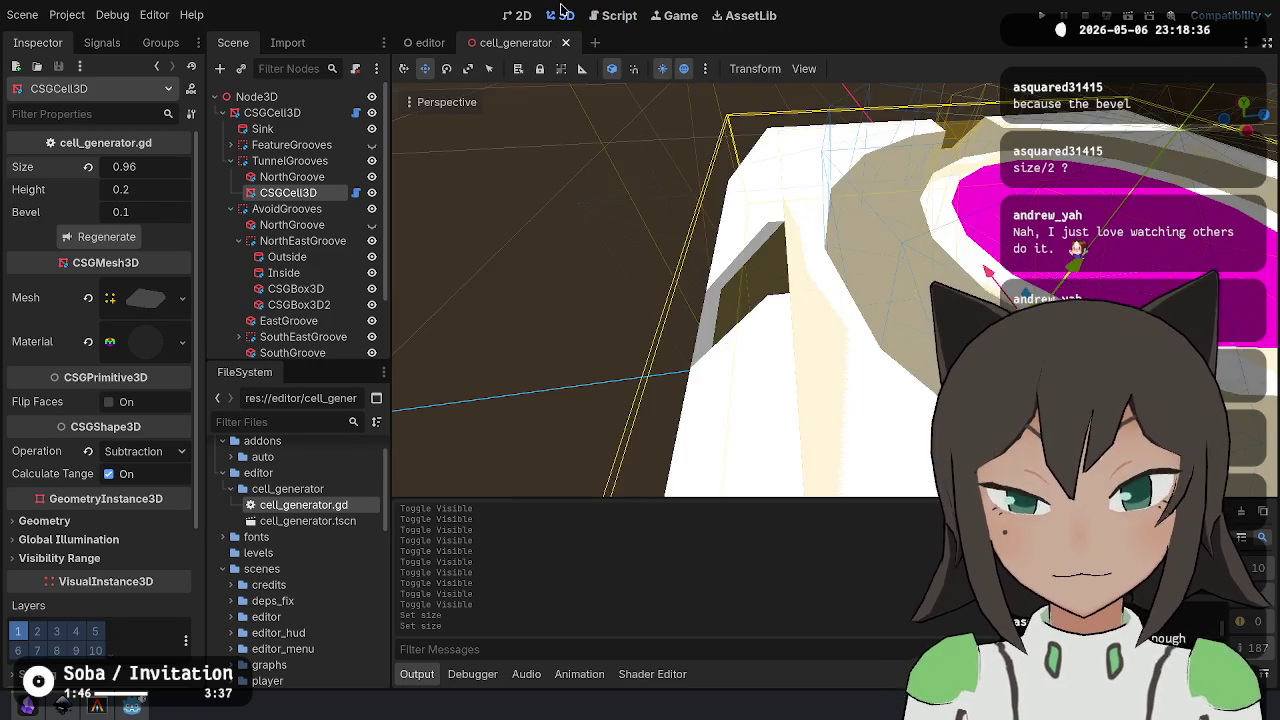
- Orbit through the tunnel to a front-on view of the cell and save the scene
left_click_drag(760, 300, 898, 303)
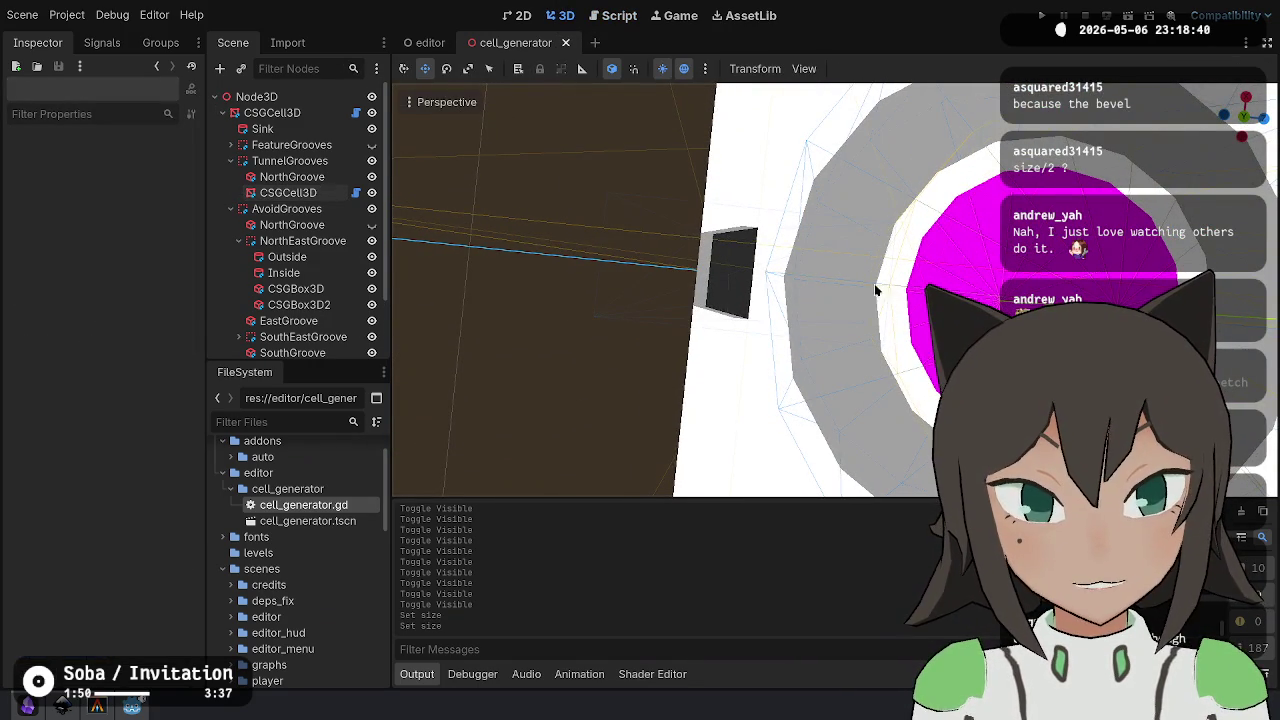
left_click_drag(792, 288, 965, 216)
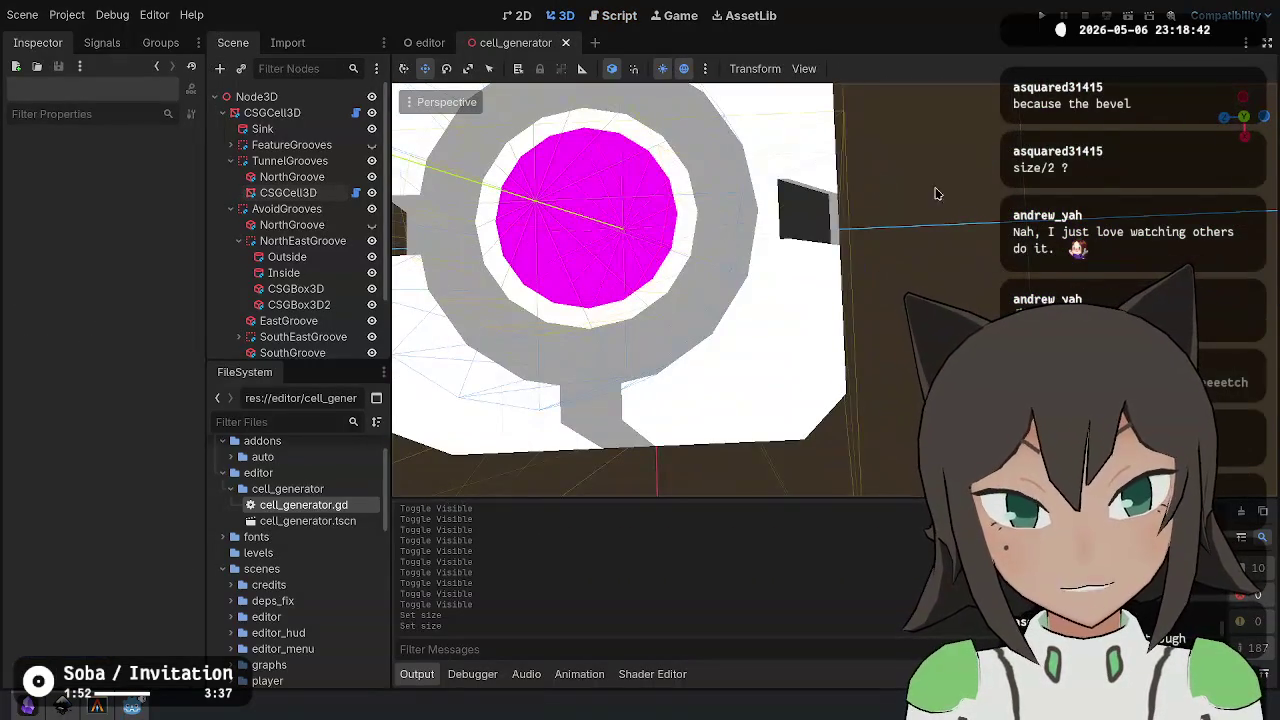
left_click_drag(816, 177, 970, 256)
key("ctrl+s")
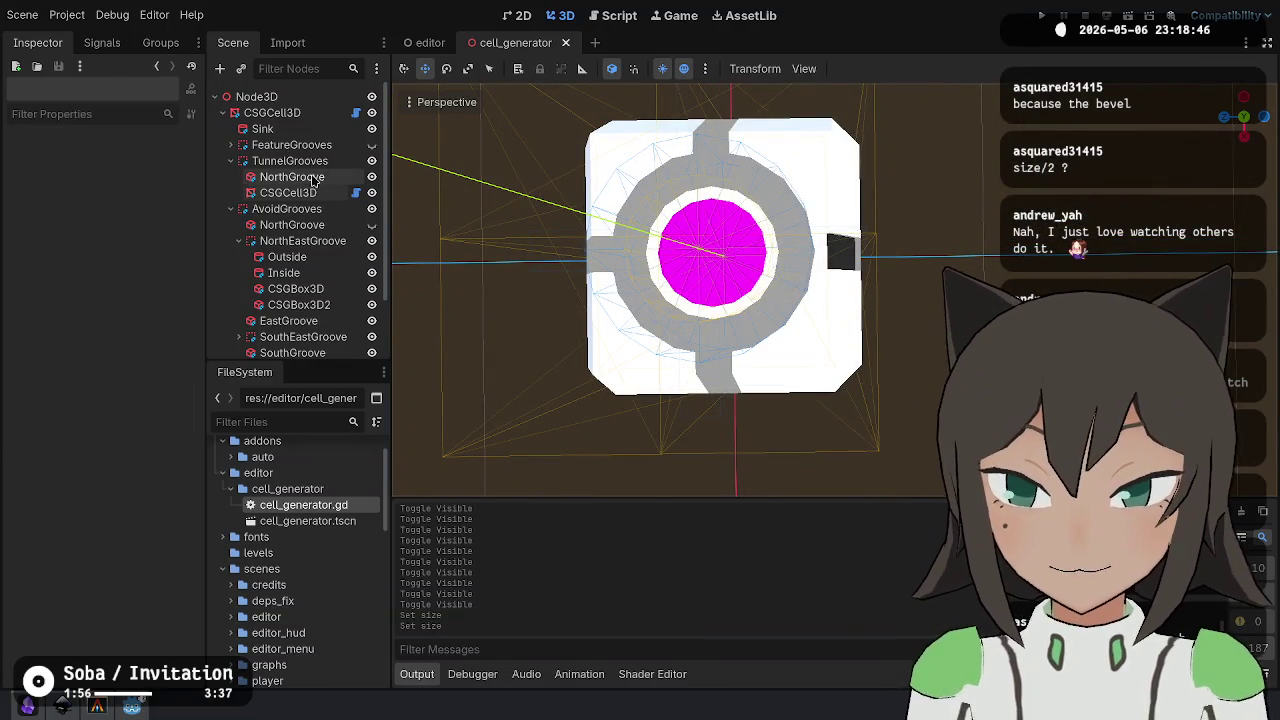
- Duplicate the NorthGroove box, undoing an accidental move of the inner CSGCell3D
left_click(312, 178)
left_click(314, 194)
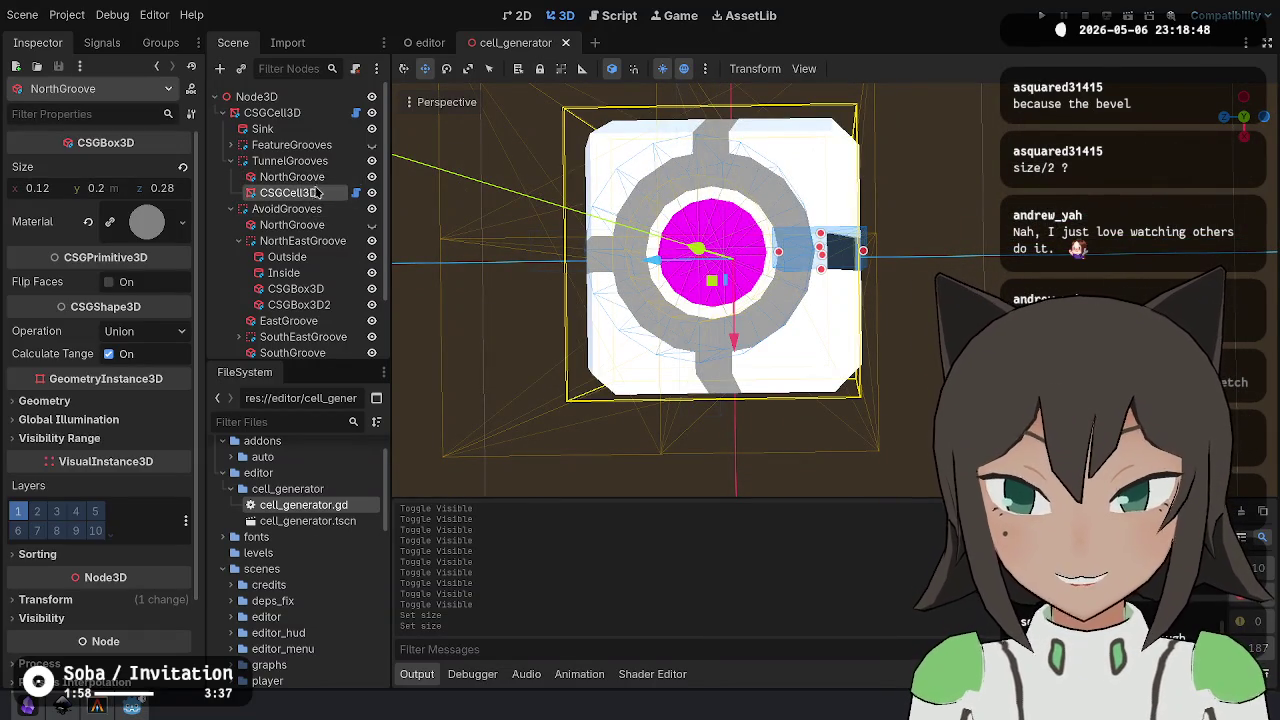
left_click_drag(324, 176, 329, 177)
key("ctrl+z")
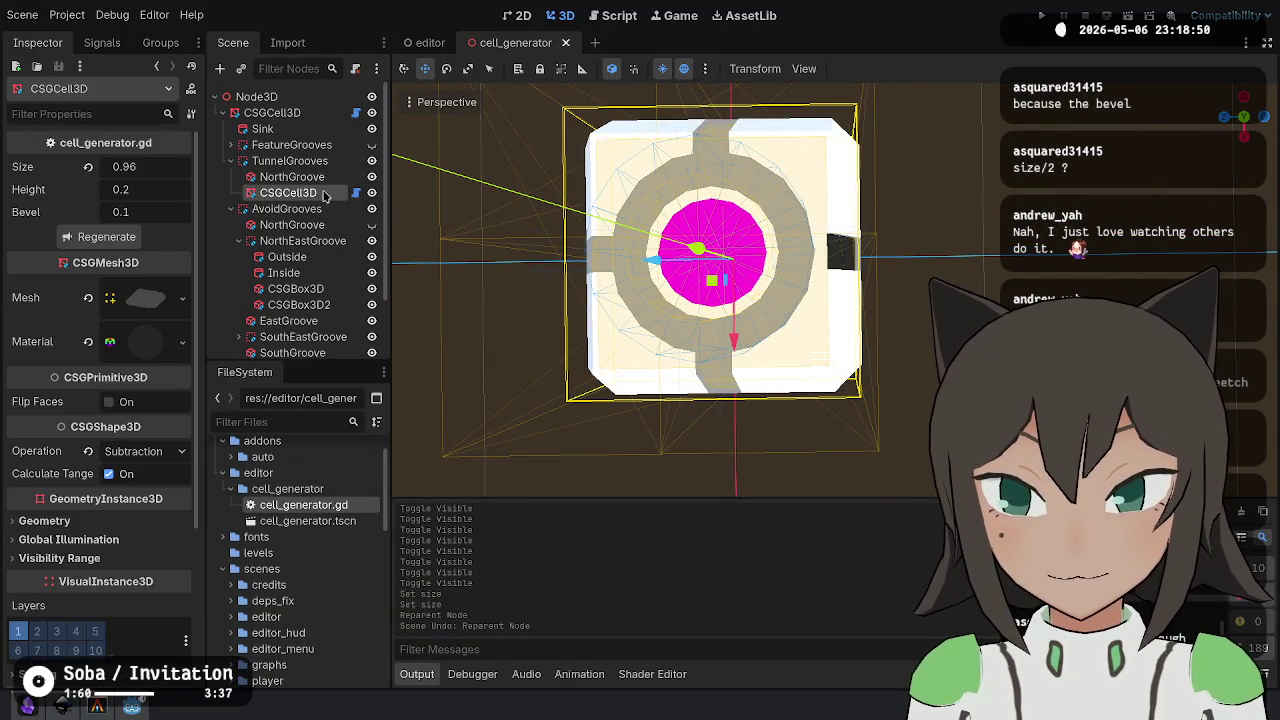
key("ctrl+d")
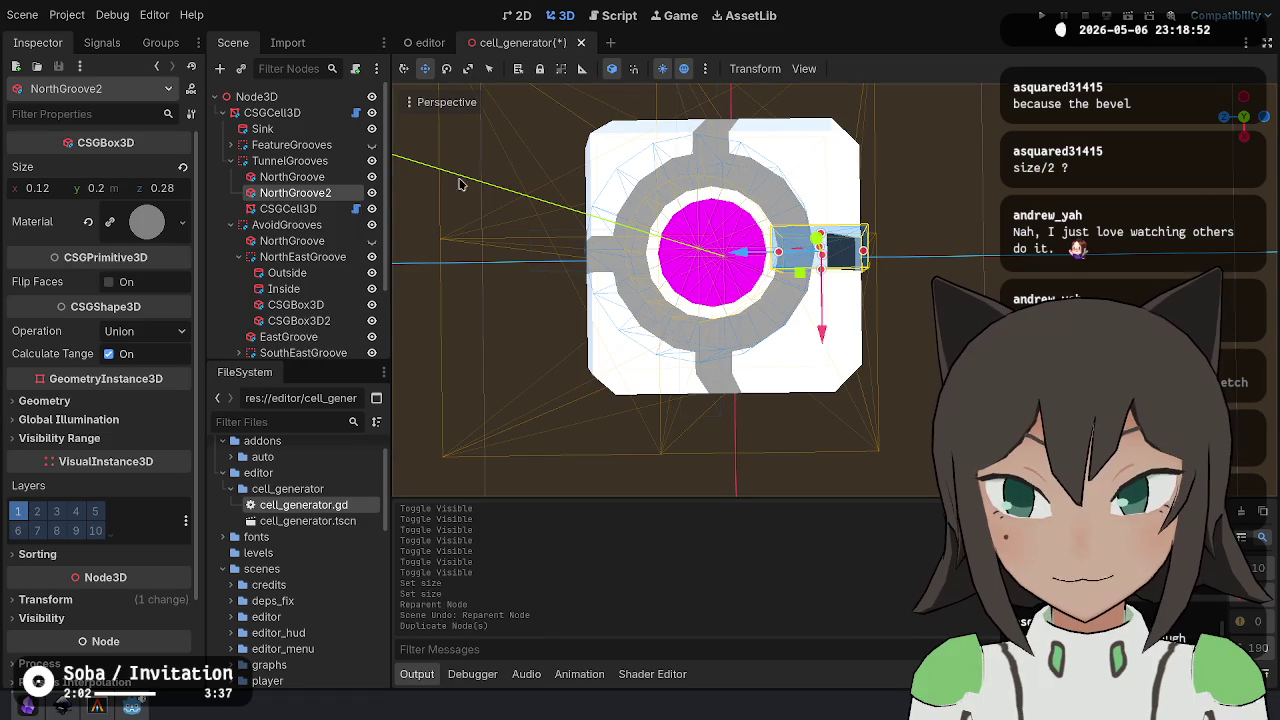
- Rename the NorthGroove2 copy to SouthGroove and save the scene
double_click(342, 193)
type("Sou")
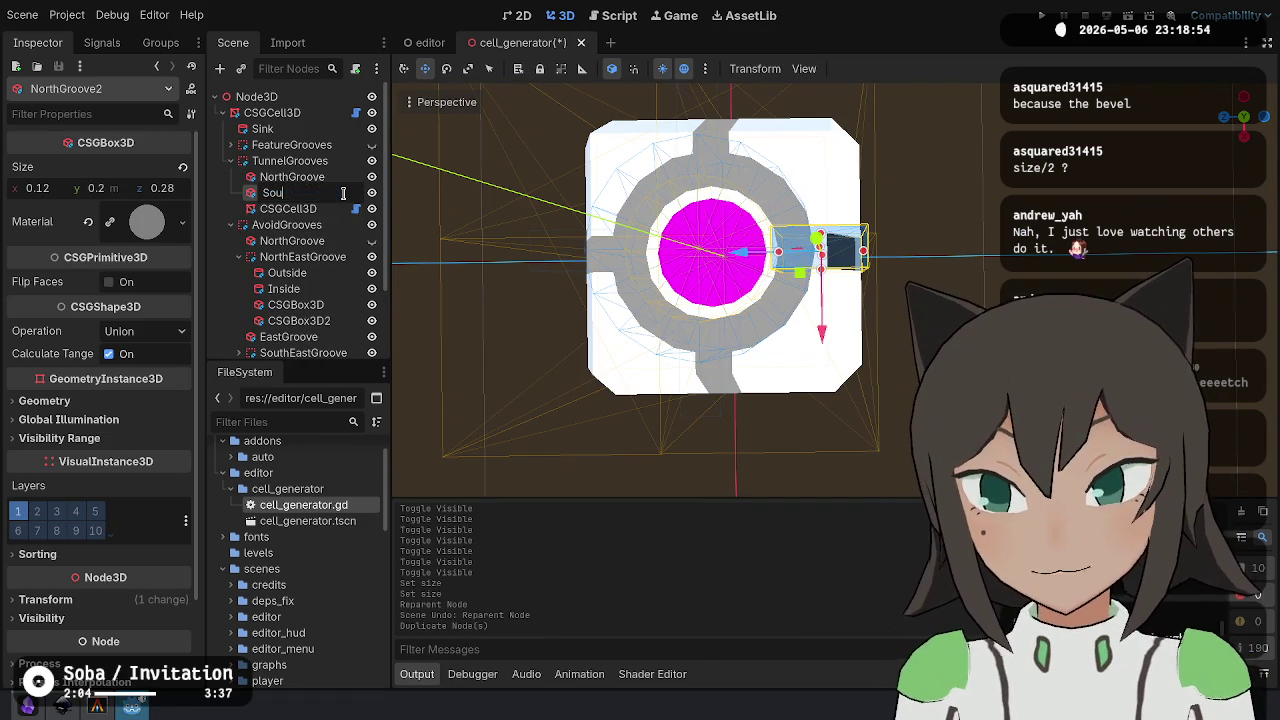
type("thGroove")
key("Return")
key("ctrl+s")
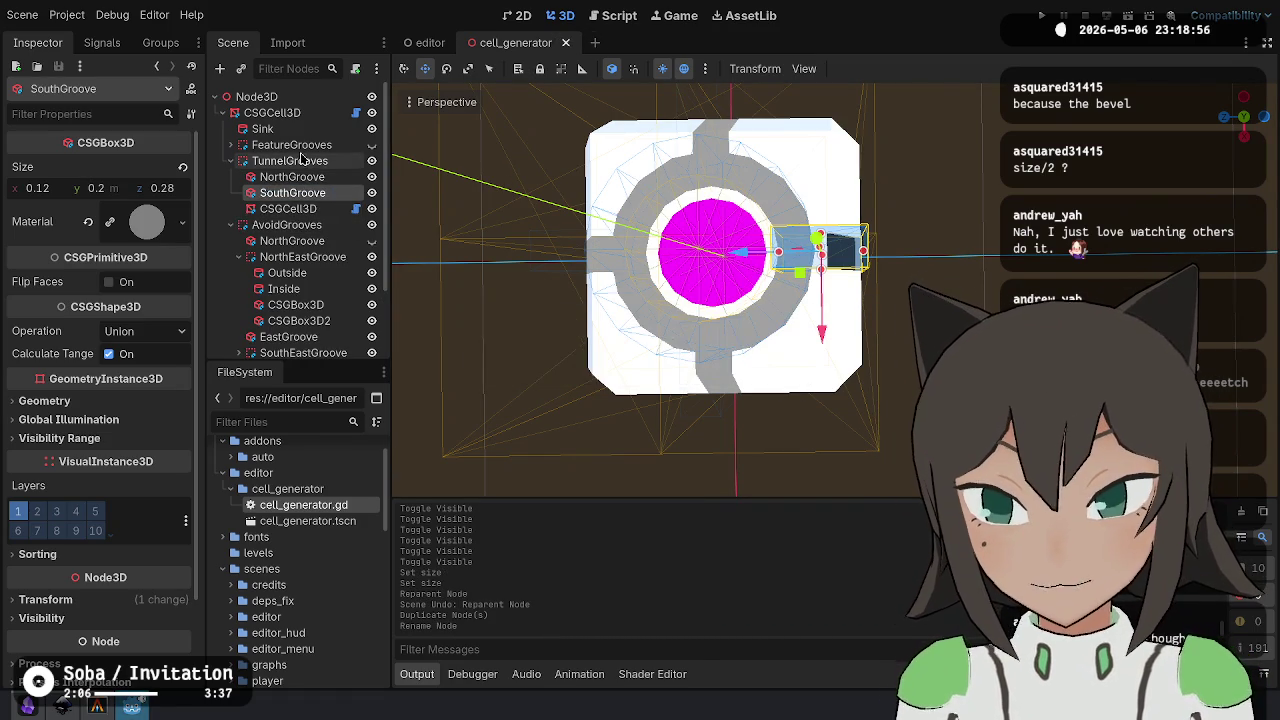
- Add a Node3D pivot under TunnelGrooves, put SouthGroove inside it and rotate the pivot
right_click(322, 161)
left_click(370, 167)
key("Up")
key("Up")
key("Up")
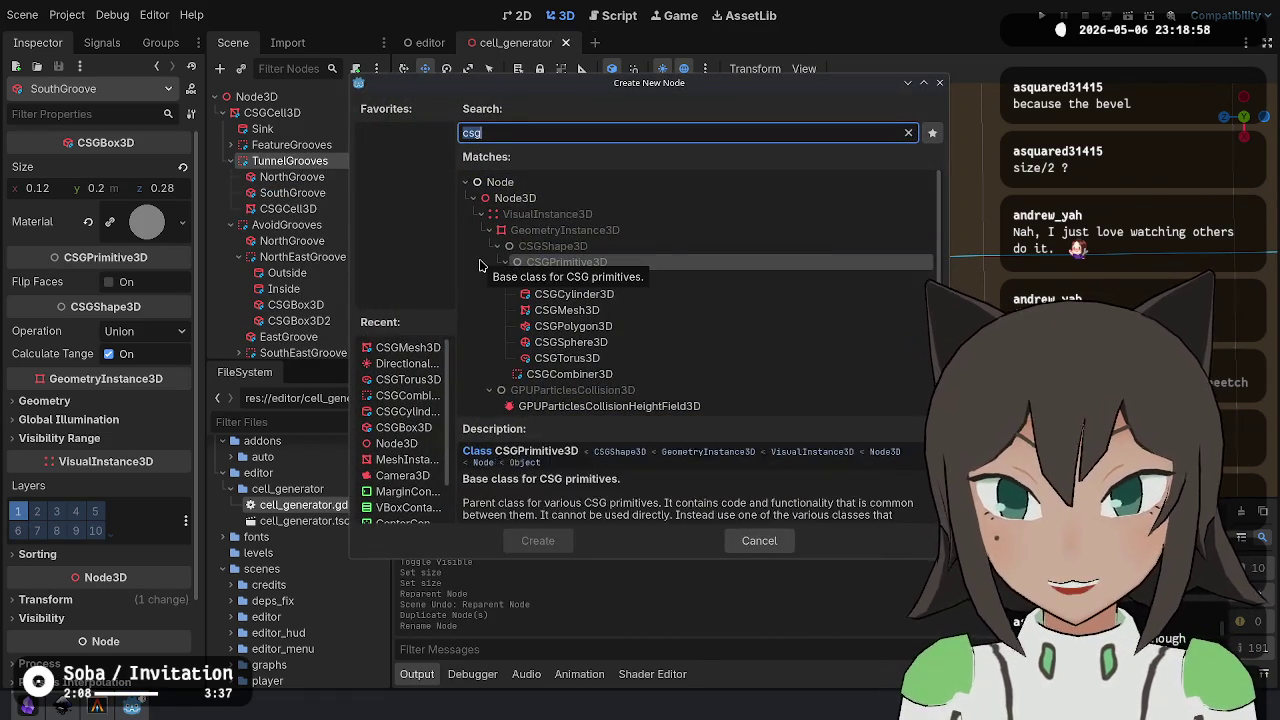
key("Return")
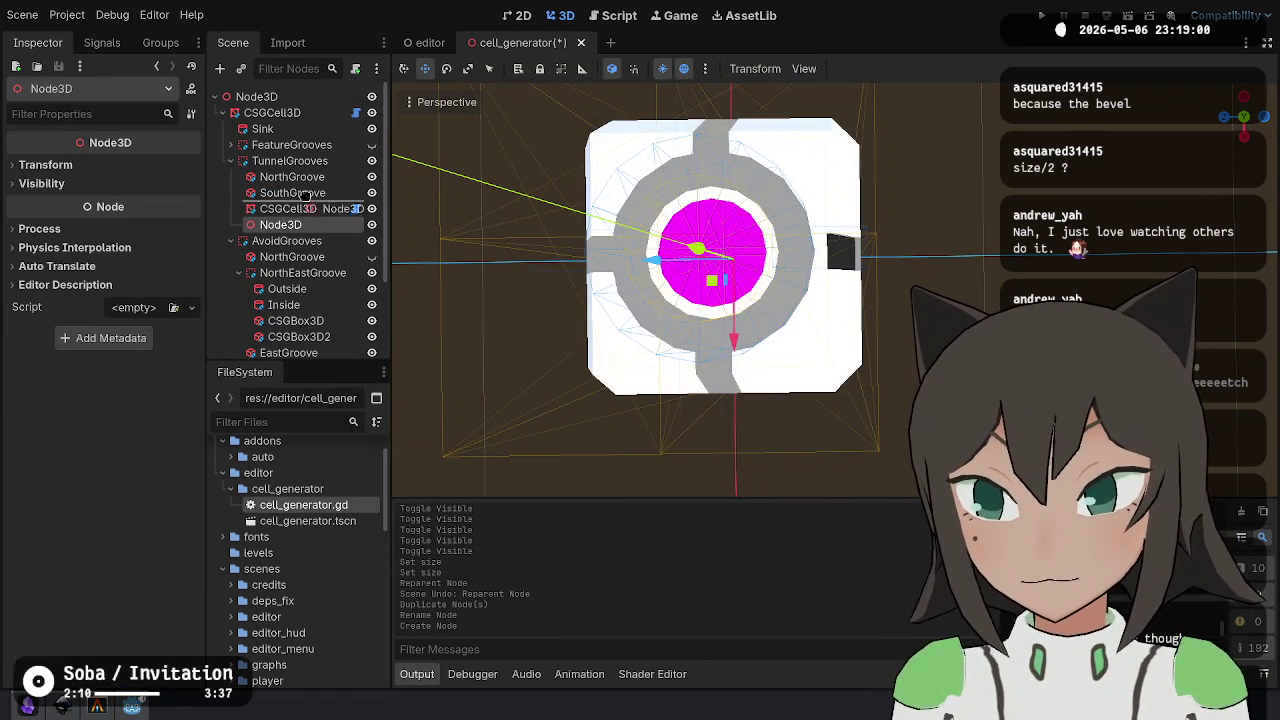
mouse_move(307, 190)
left_mouse_down()
mouse_move(327, 198)
mouse_move(300, 192)
left_mouse_up()
key("Up")
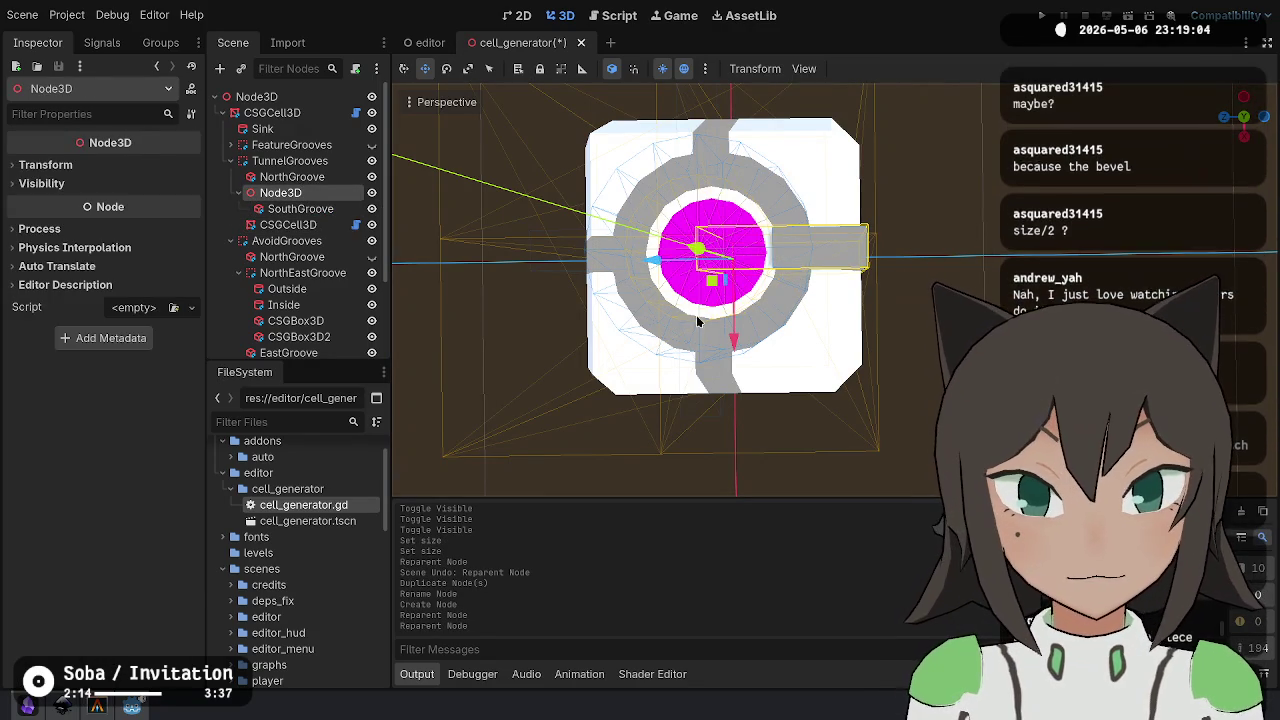
key("e")
mouse_move(766, 303)
left_mouse_down()
mouse_move(668, 348)
mouse_move(700, 362)
mouse_move(766, 320)
mouse_move(646, 340)
left_mouse_up()
- Duplicate the rotated pivot, turn it another -90°, and name the grooves EastGroove and WestGroove
key("ctrl+d")
key("ctrl+d")
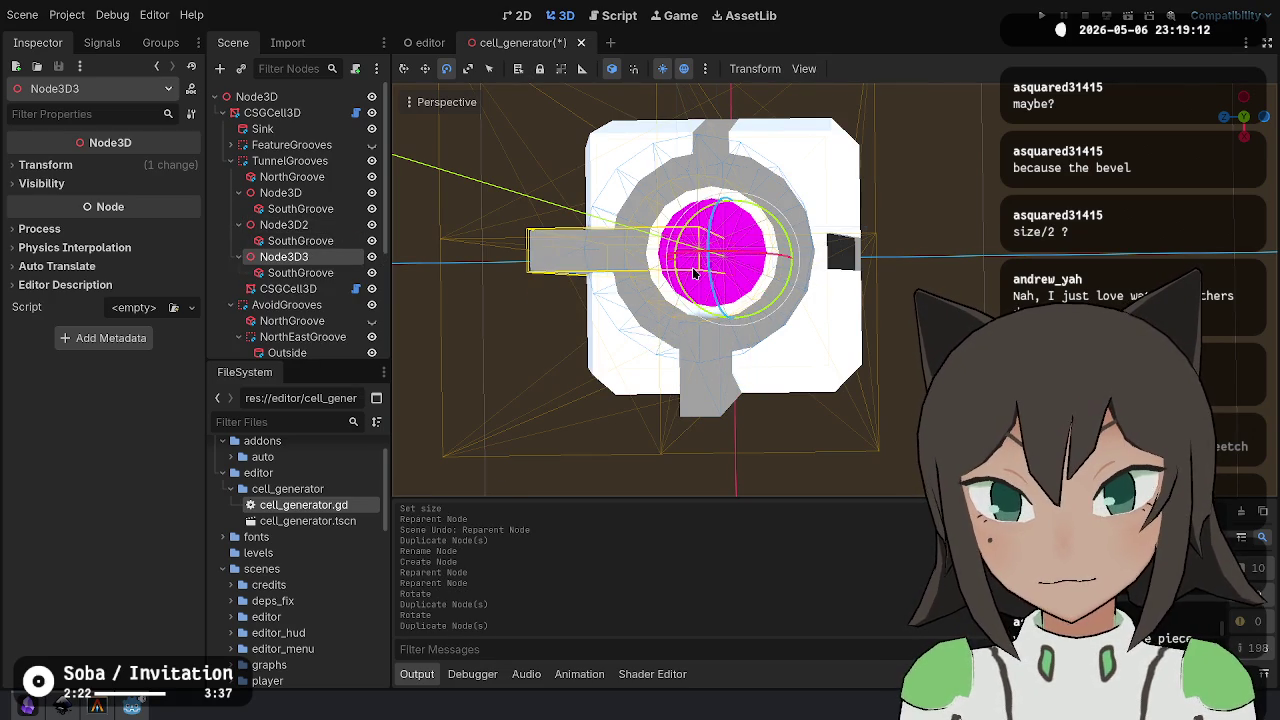
left_click_drag(768, 303, 652, 340)
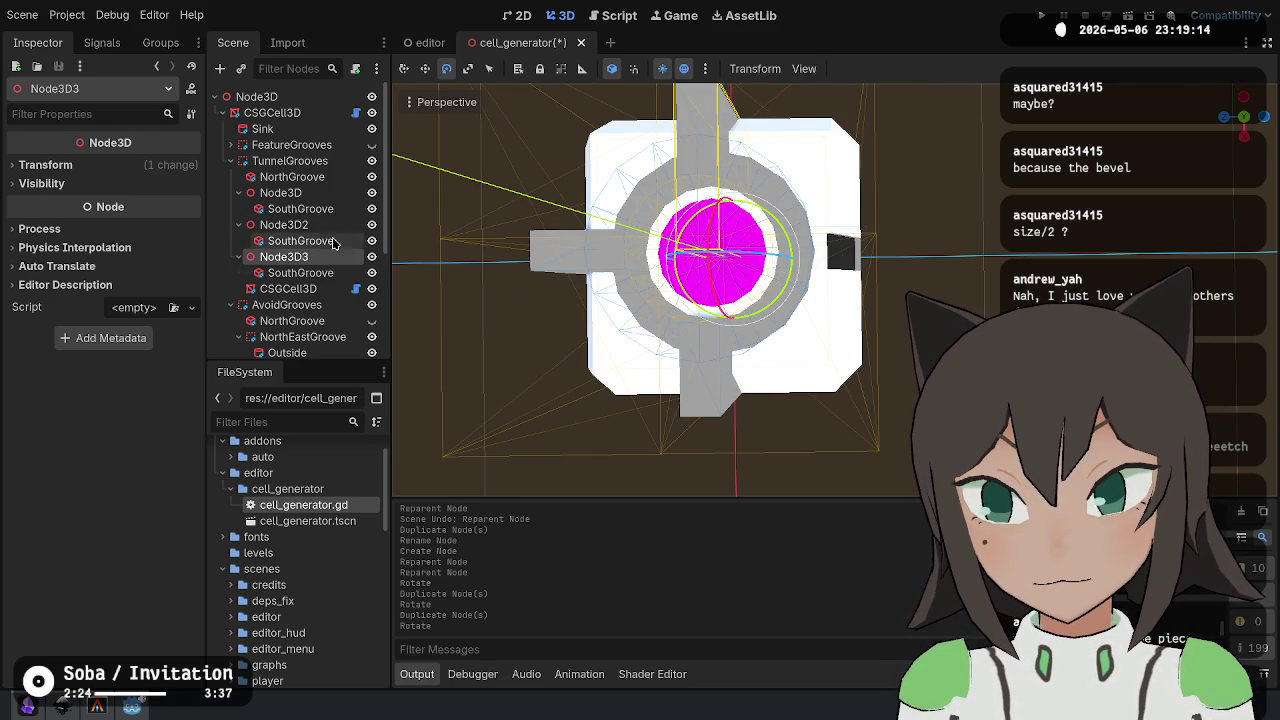
left_click(335, 224)
left_click(334, 208)
left_click(334, 208)
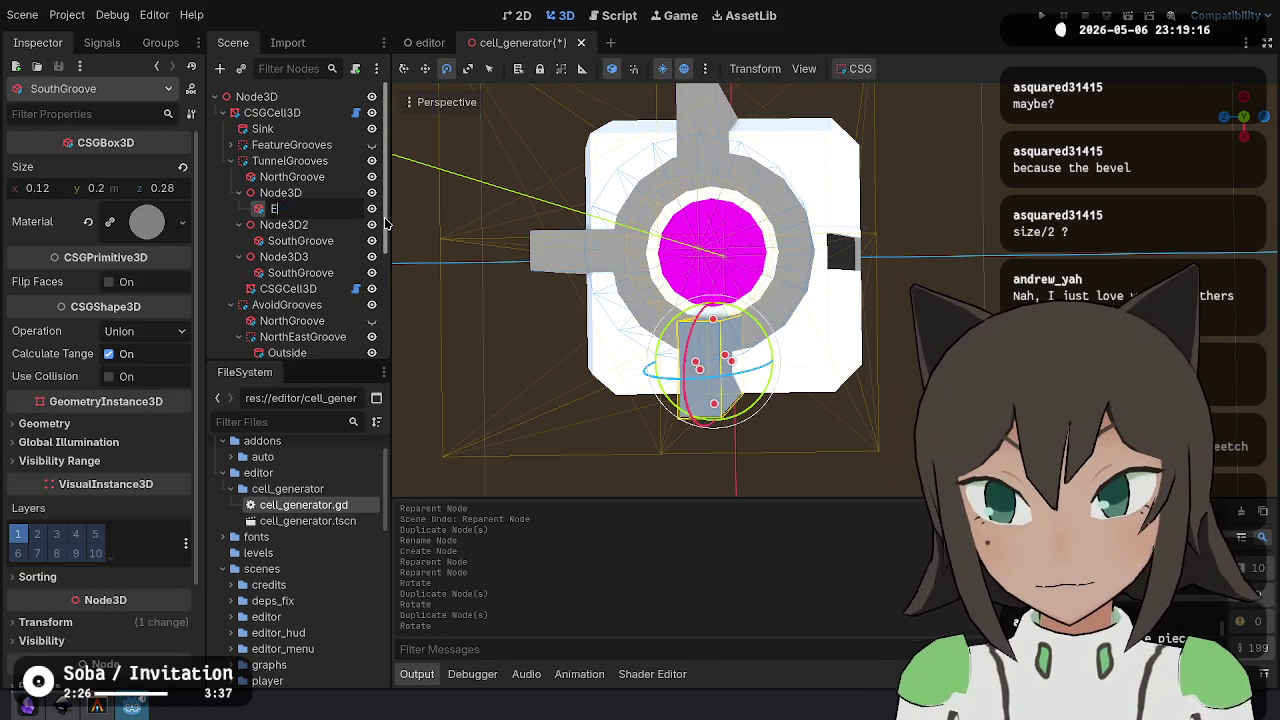
key("Return")
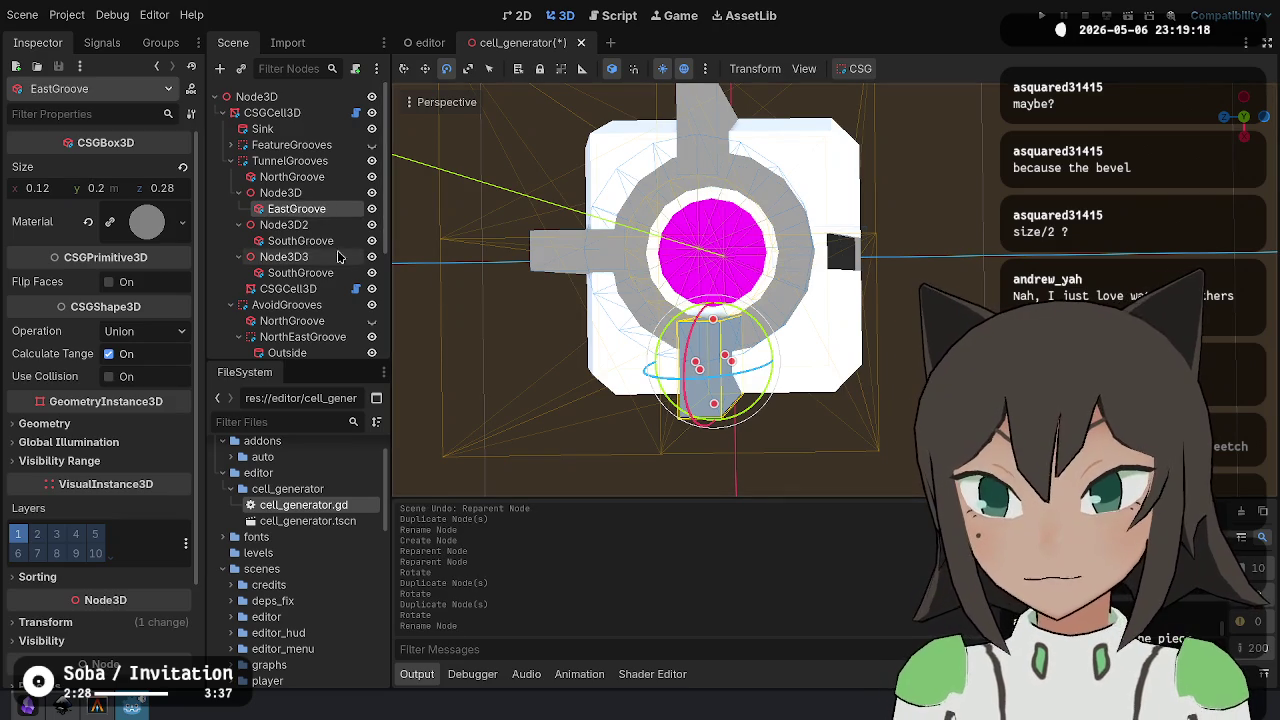
left_click(312, 276)
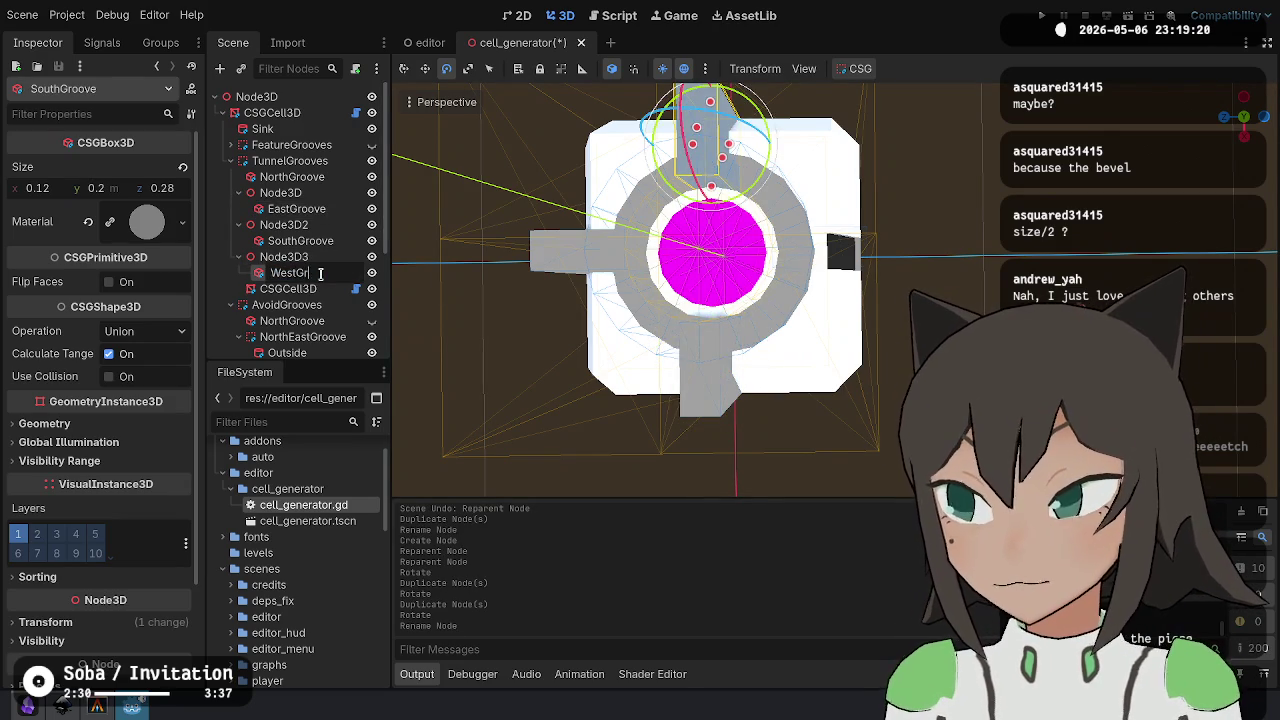
key("Return")
key("ctrl+s")
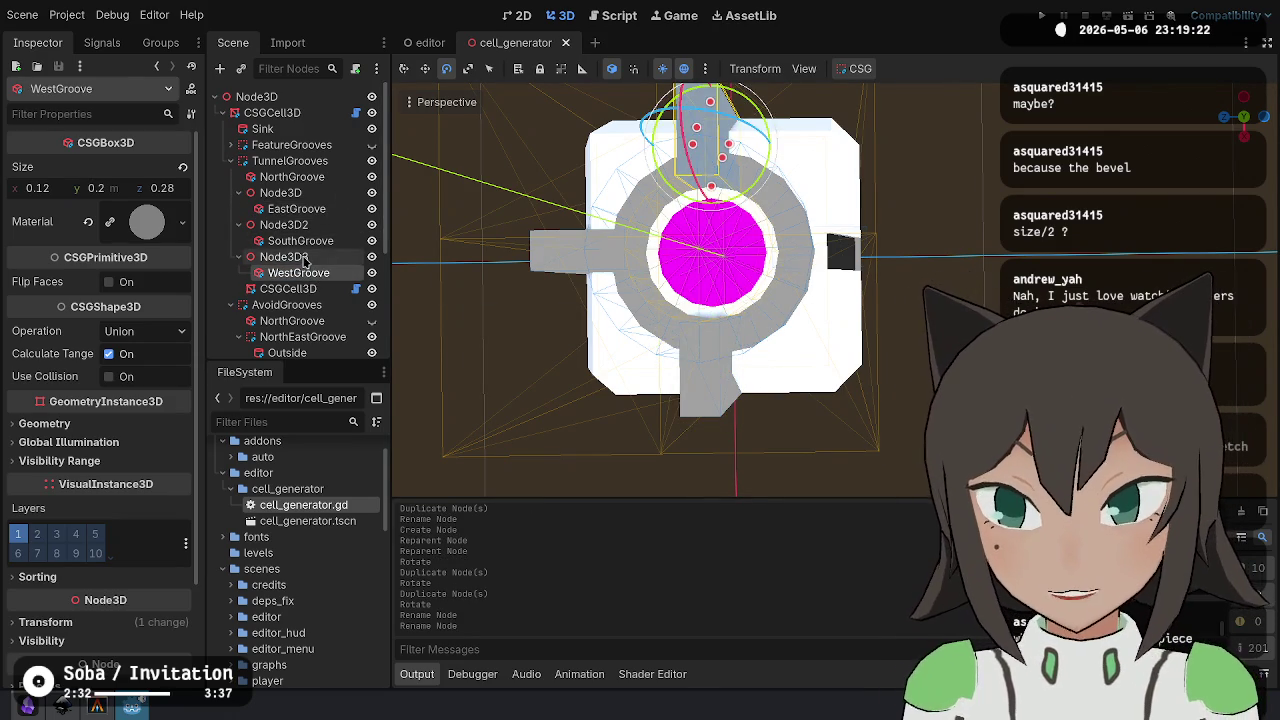
- Move WestGroove directly under TunnelGrooves and delete the three empty Node3D pivots
mouse_move(306, 240)
left_mouse_down()
mouse_move(298, 186)
mouse_move(341, 188)
left_mouse_up()
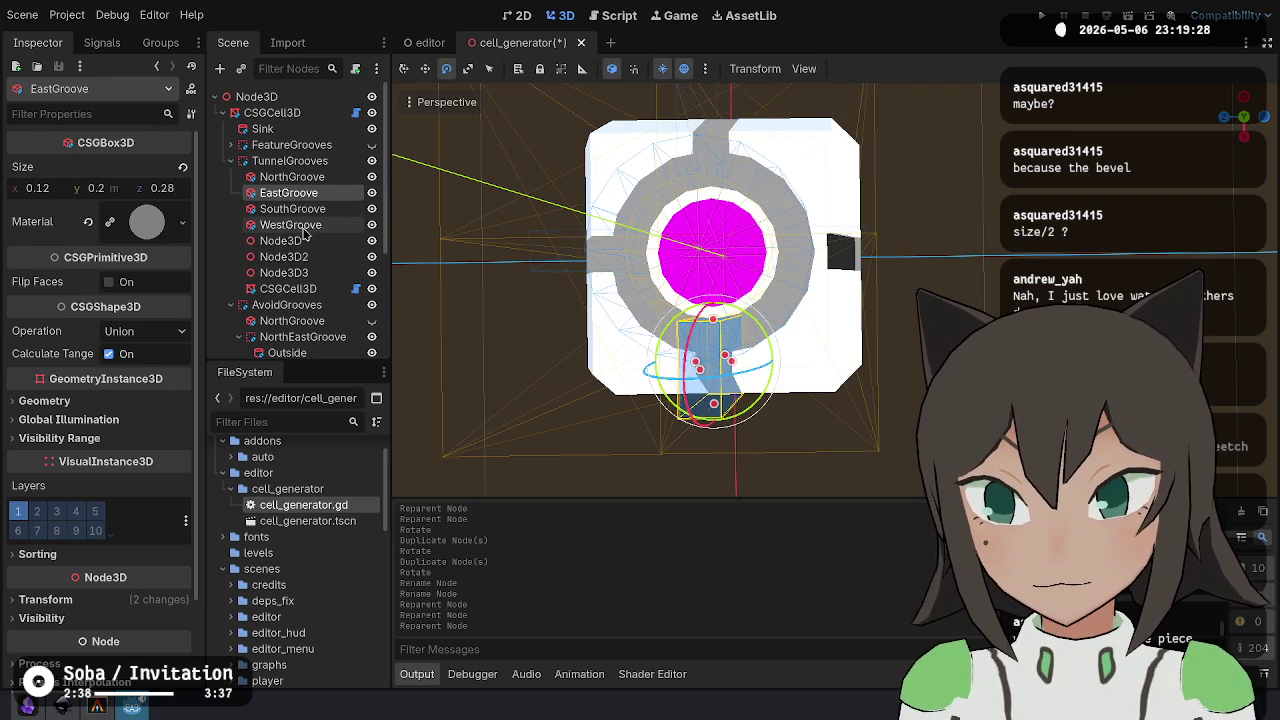
left_click(298, 240)
left_click(300, 272, "shift")
key("Delete")
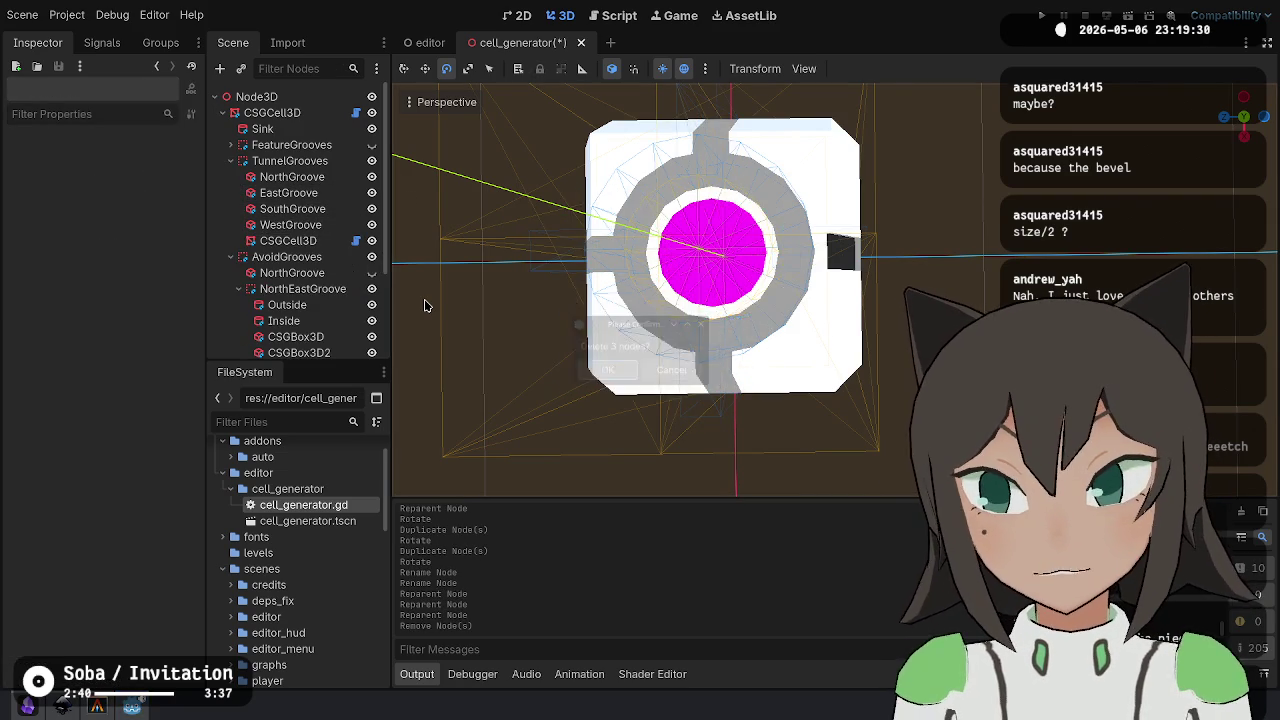
left_click(318, 177)
left_click(320, 193)
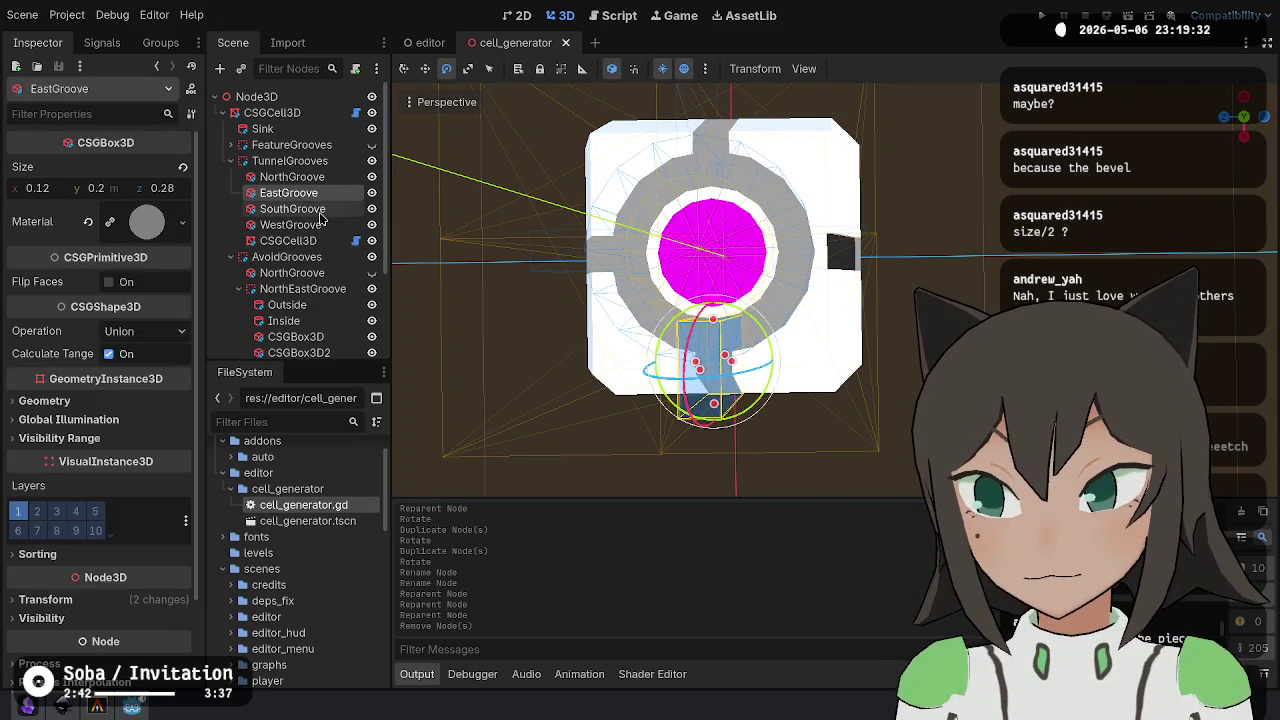
left_click(310, 209)
left_click(305, 225)
mouse_move(1243, 117)
left_mouse_down()
mouse_move(1225, 130)
mouse_move(1210, 120)
mouse_move(1236, 124)
mouse_move(1237, 108)
mouse_move(1241, 124)
mouse_move(1244, 112)
left_mouse_up()
left_click(288, 241)
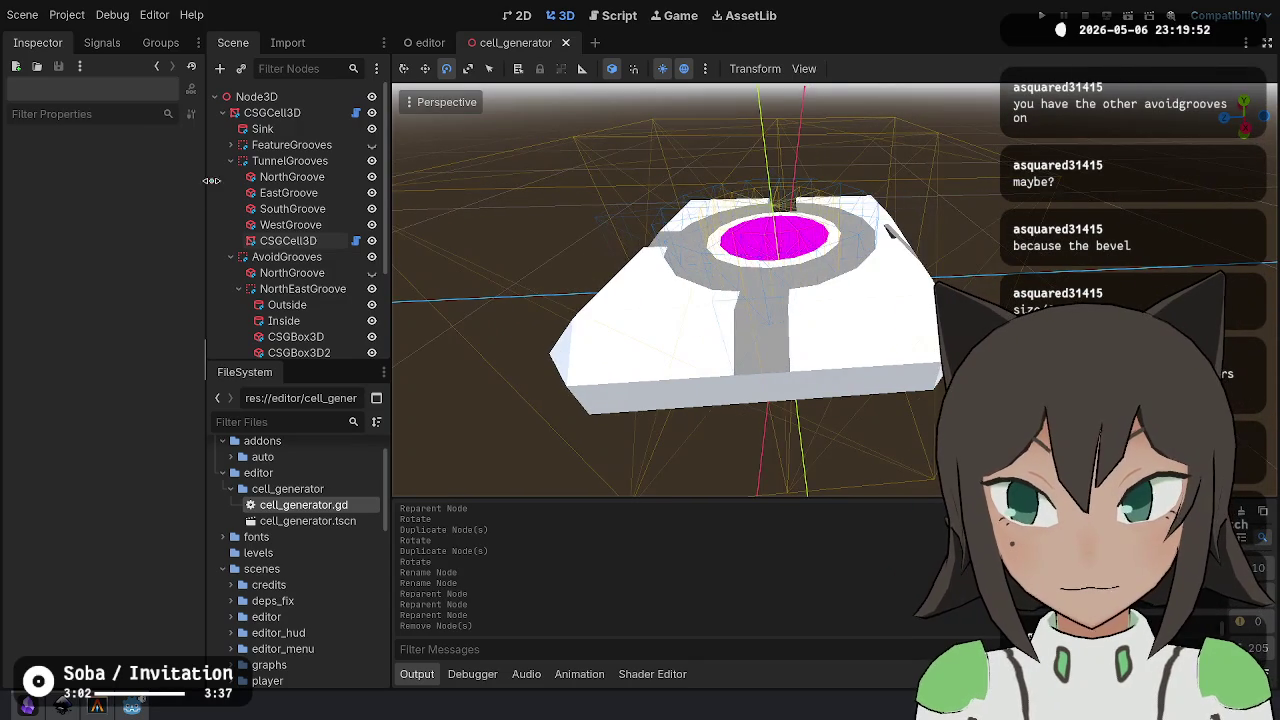
- Try pasting a CSGCell3D copy into TunnelGrooves, undo it, then hide the inner CSGCell3D
left_click(288, 240)
left_click(292, 176)
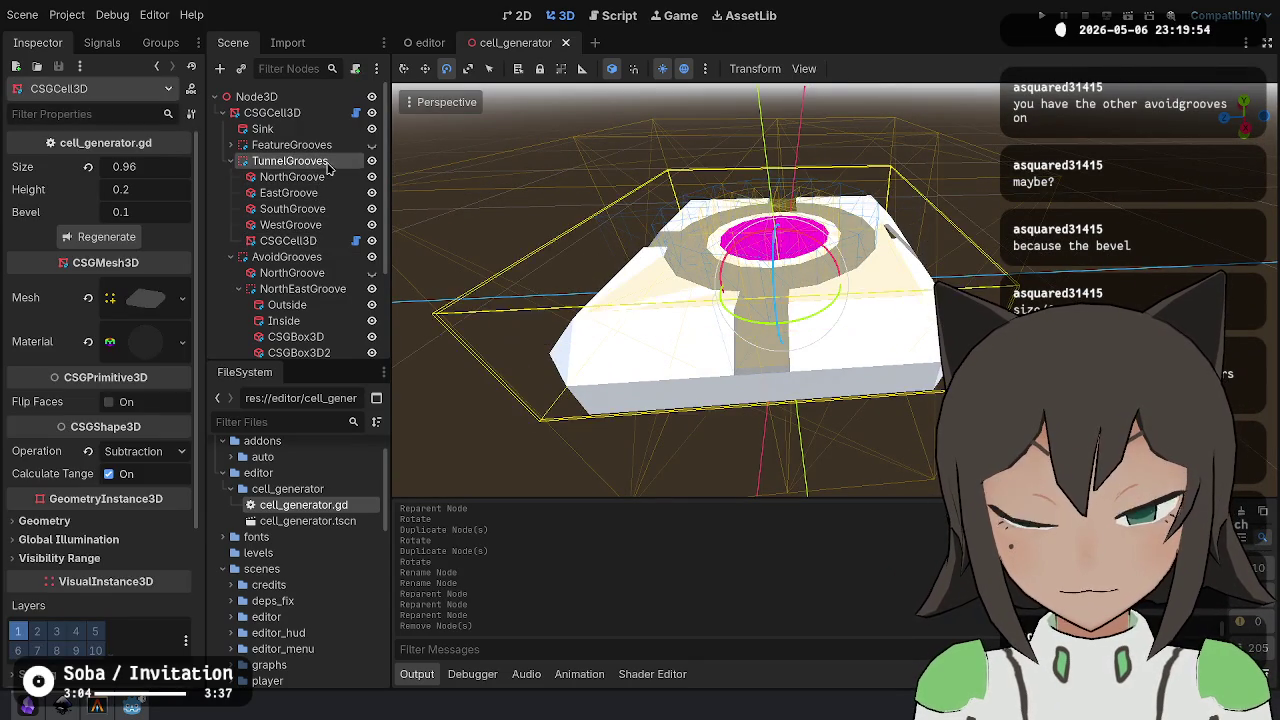
key("ctrl+v")
left_click_drag(295, 192, 314, 200)
double_click(334, 192)
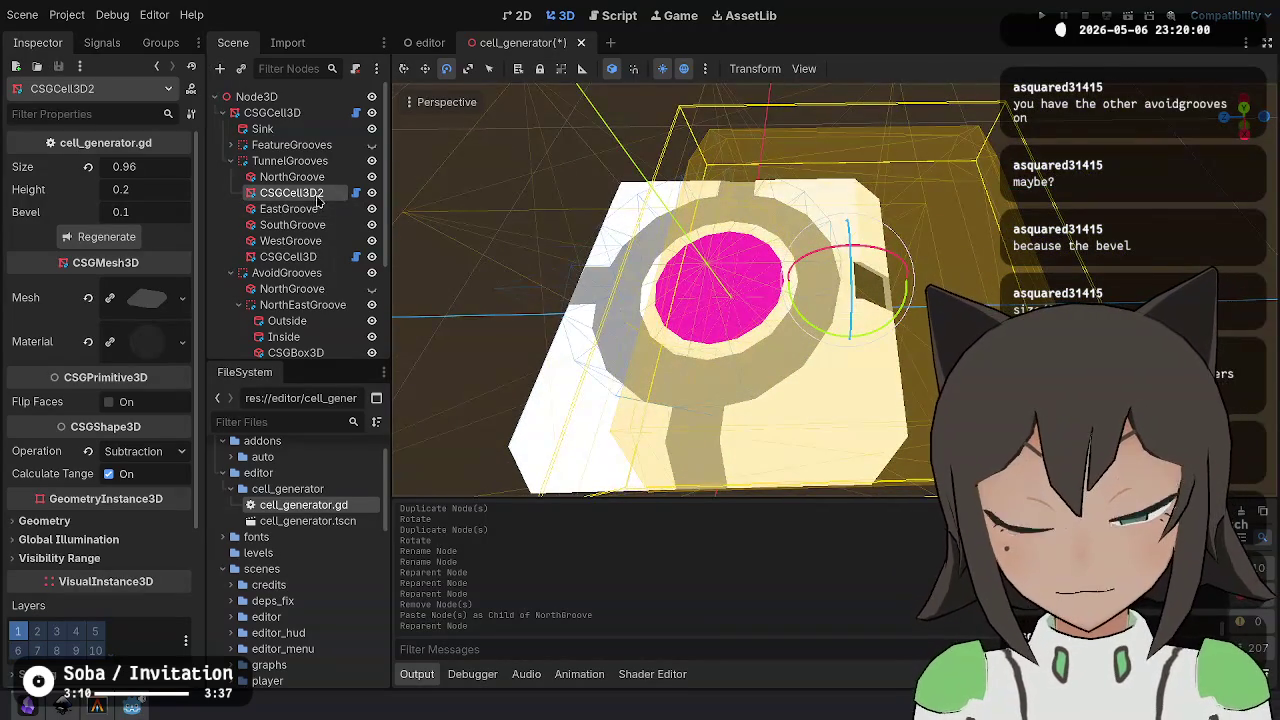
key("ctrl+z")
key("ctrl+z")
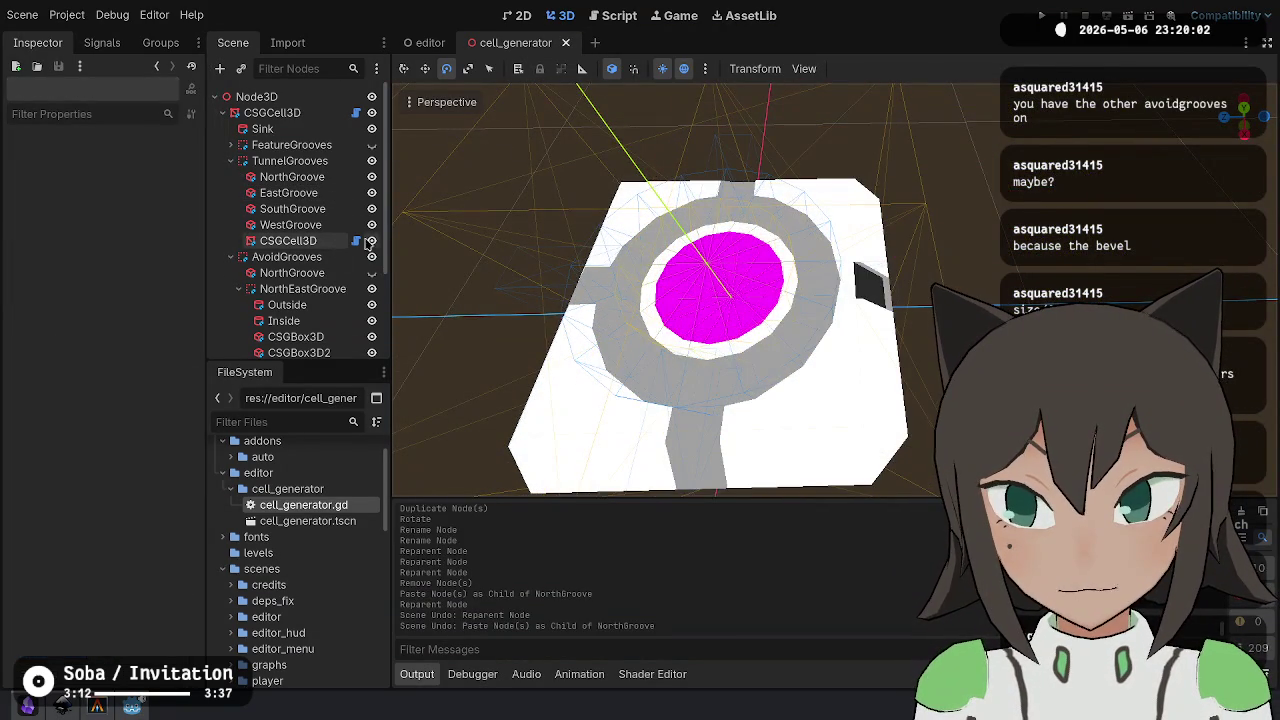
left_click(371, 241)
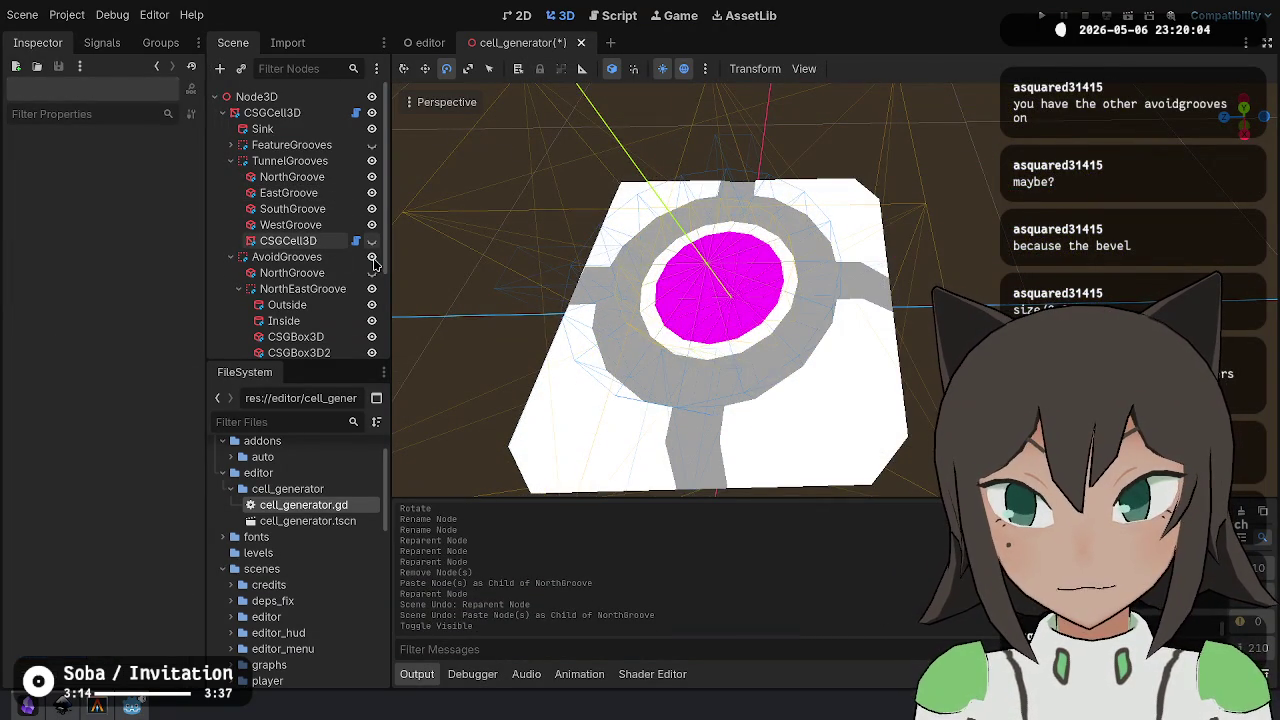
- Hide the AvoidGrooves group, show the inner CSGCell3D again and inspect the groove gaps
left_click(372, 257)
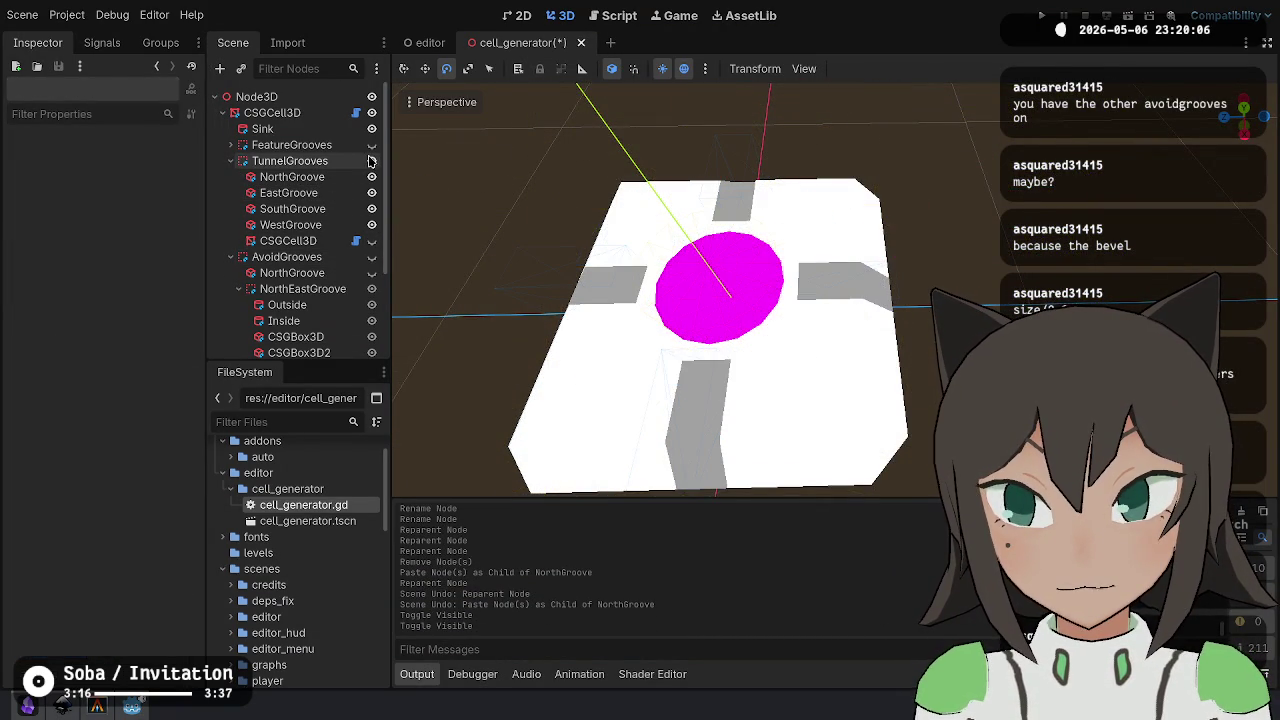
left_click(373, 241)
left_click_drag(600, 300, 720, 280)
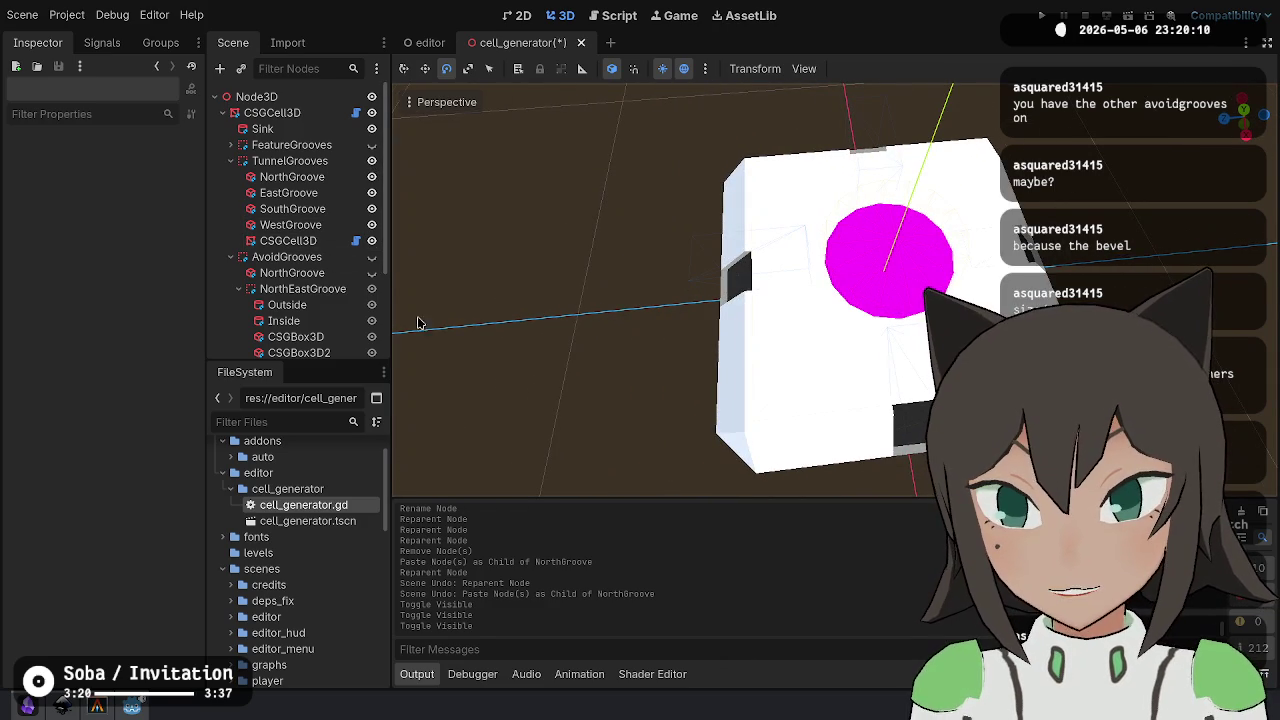
- Hide the NorthGroove, EastGroove and SouthGroove avoid boxes, view the tile from the front, and save
left_click(371, 272)
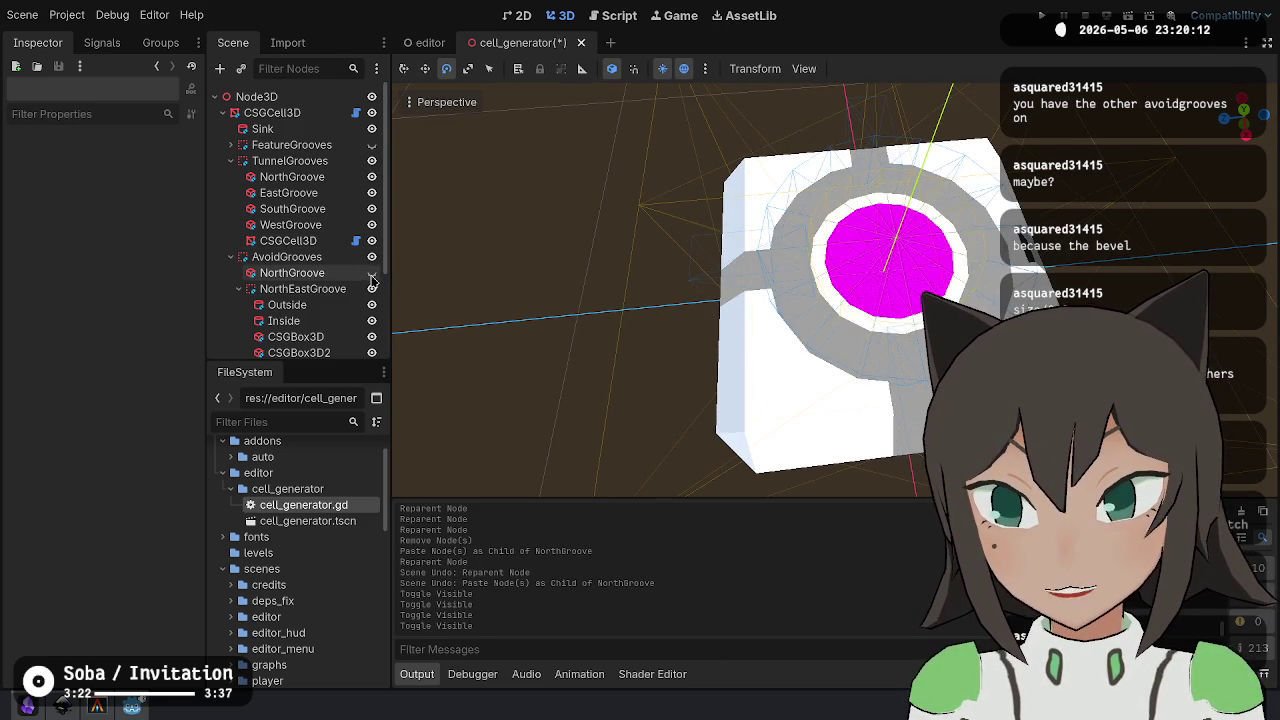
scroll(368, 155, "down", 4)
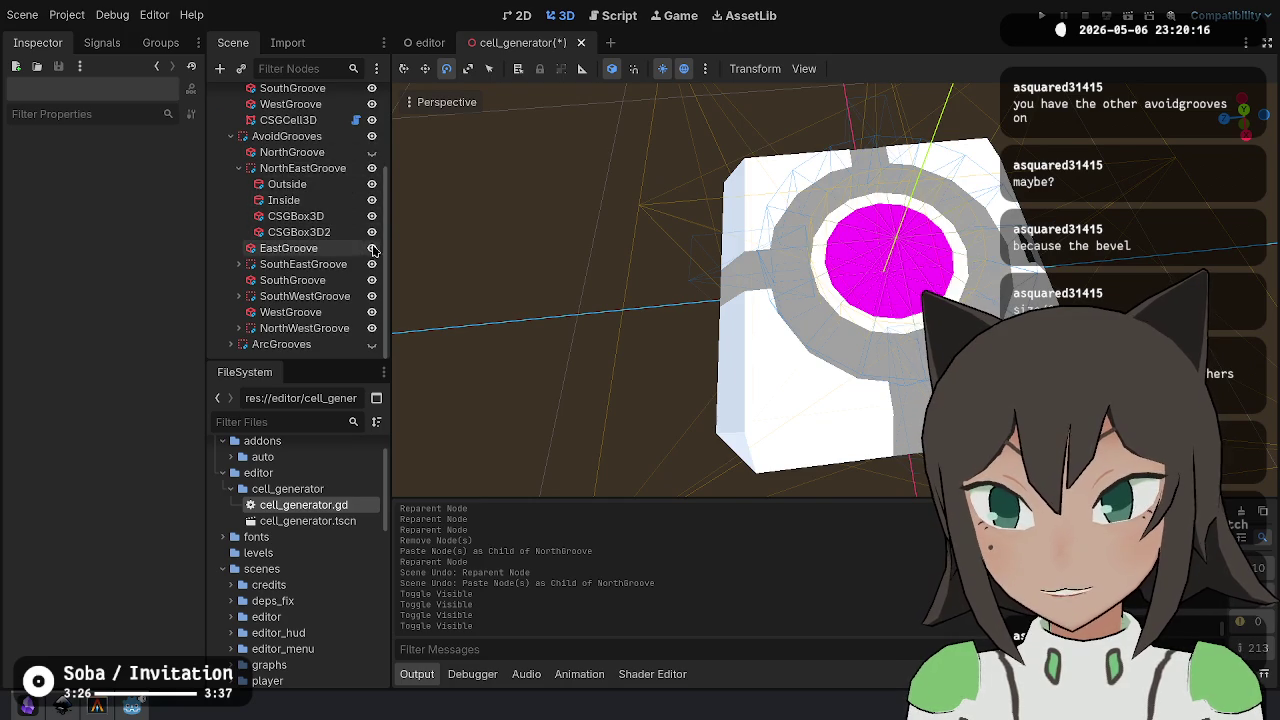
left_click(238, 168)
left_click(372, 248)
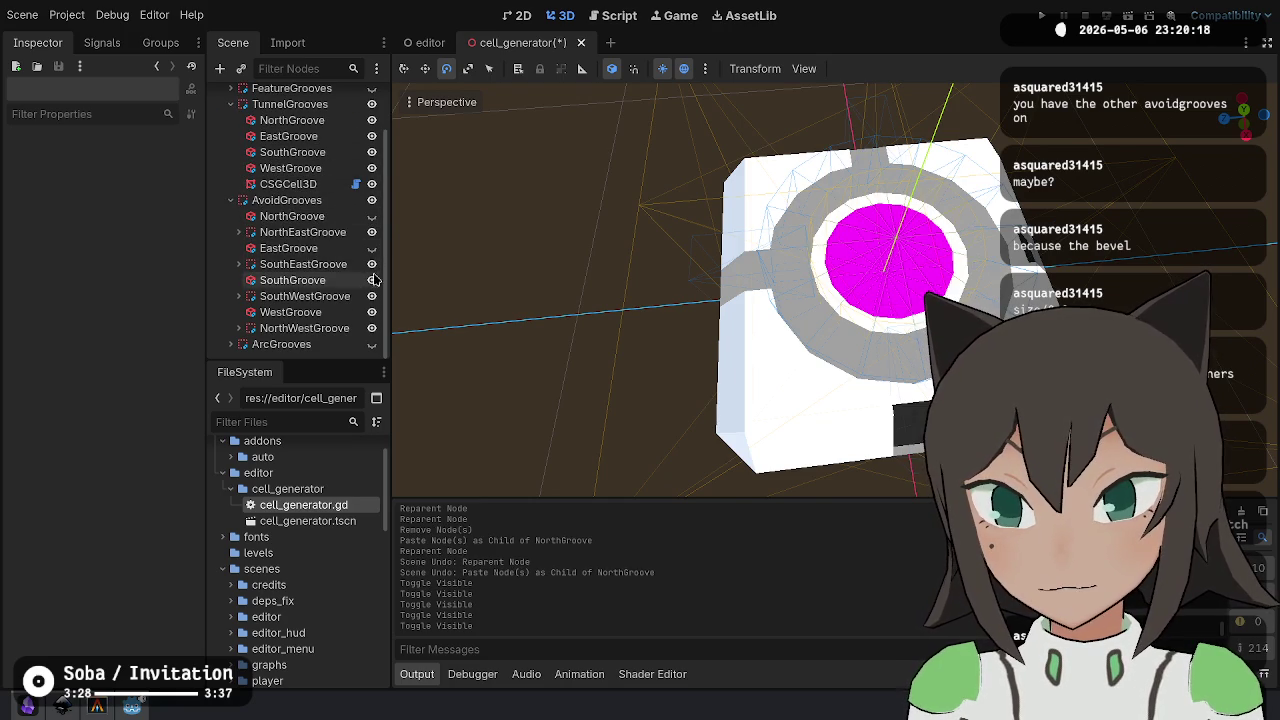
left_click(372, 280)
left_click_drag(520, 200, 593, 122)
key("ctrl+s")
left_click(446, 104)
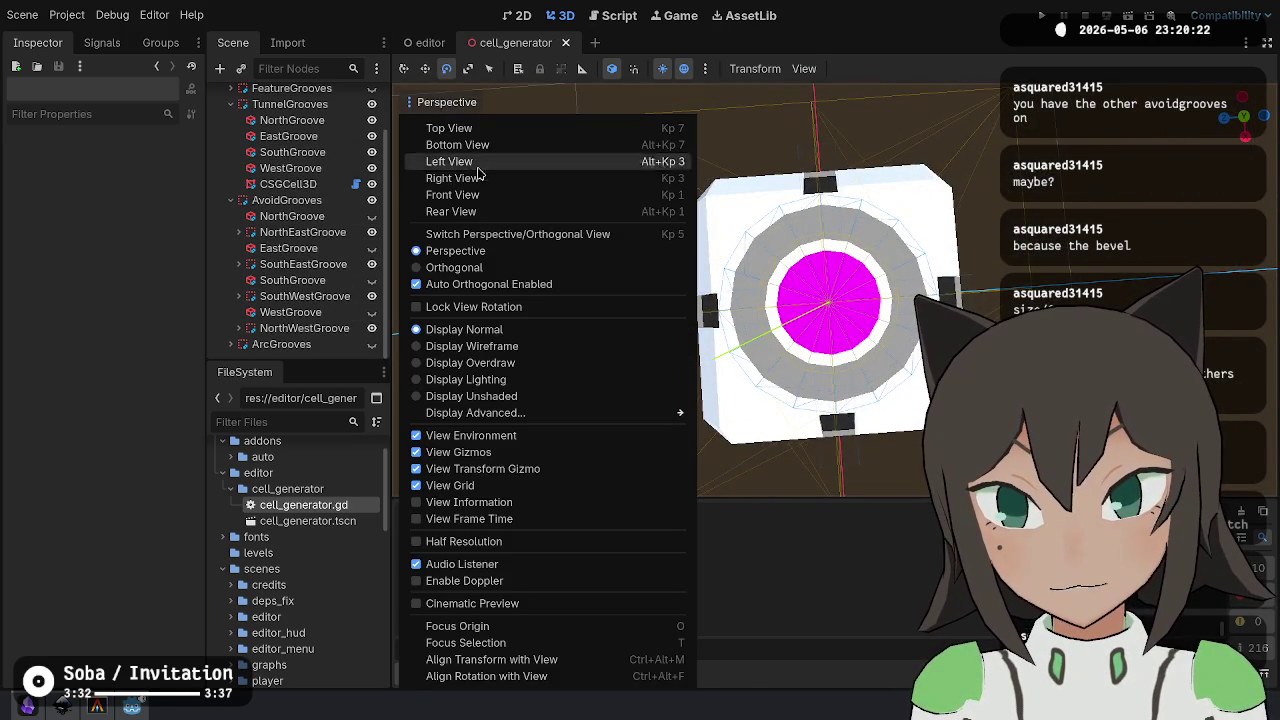
- Switch the viewport to an Orthogonal Top View and frame the cell tile with F
left_click(445, 267)
left_click(563, 130)
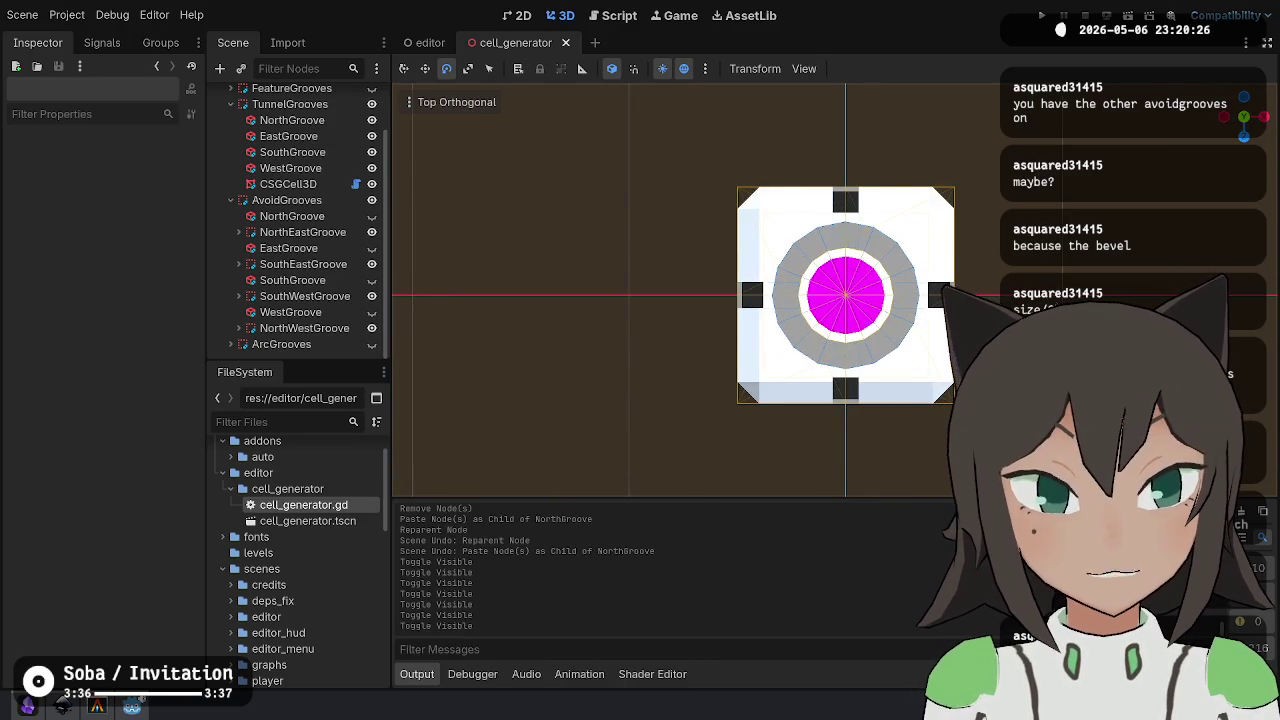
left_click(457, 102)
left_click(452, 126)
key("f")
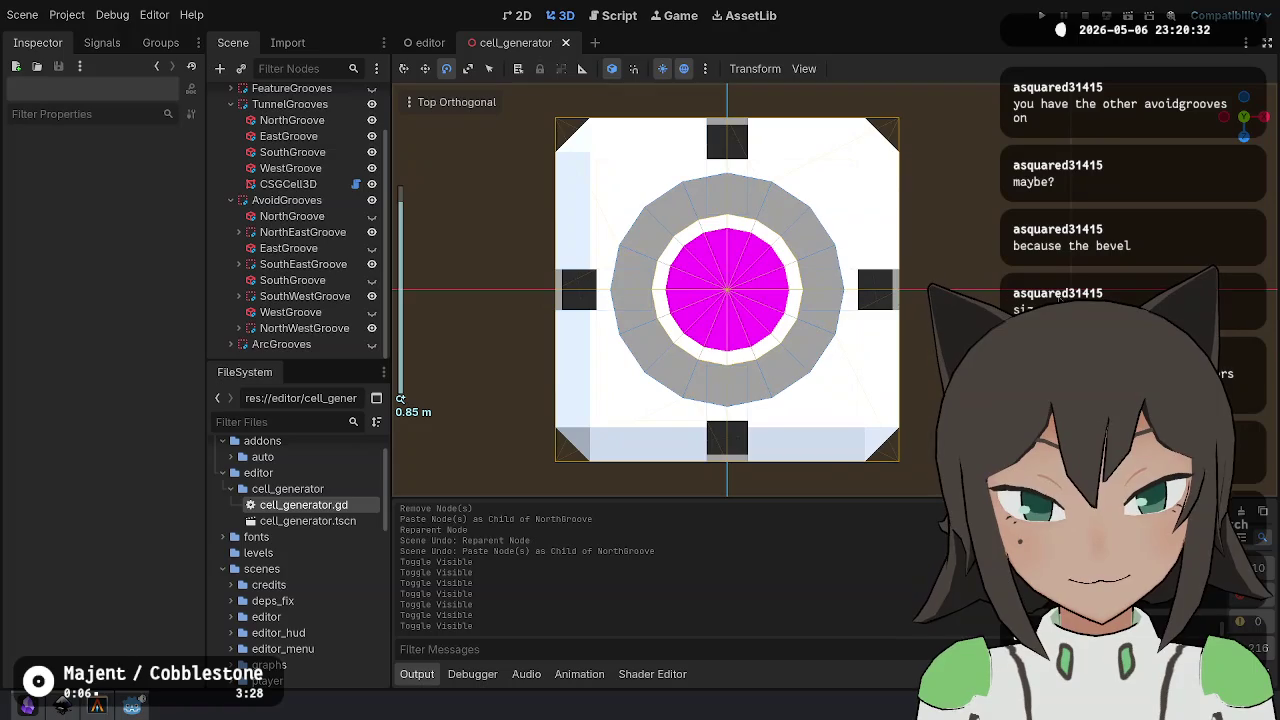
scroll(750, 296, "down", 2)
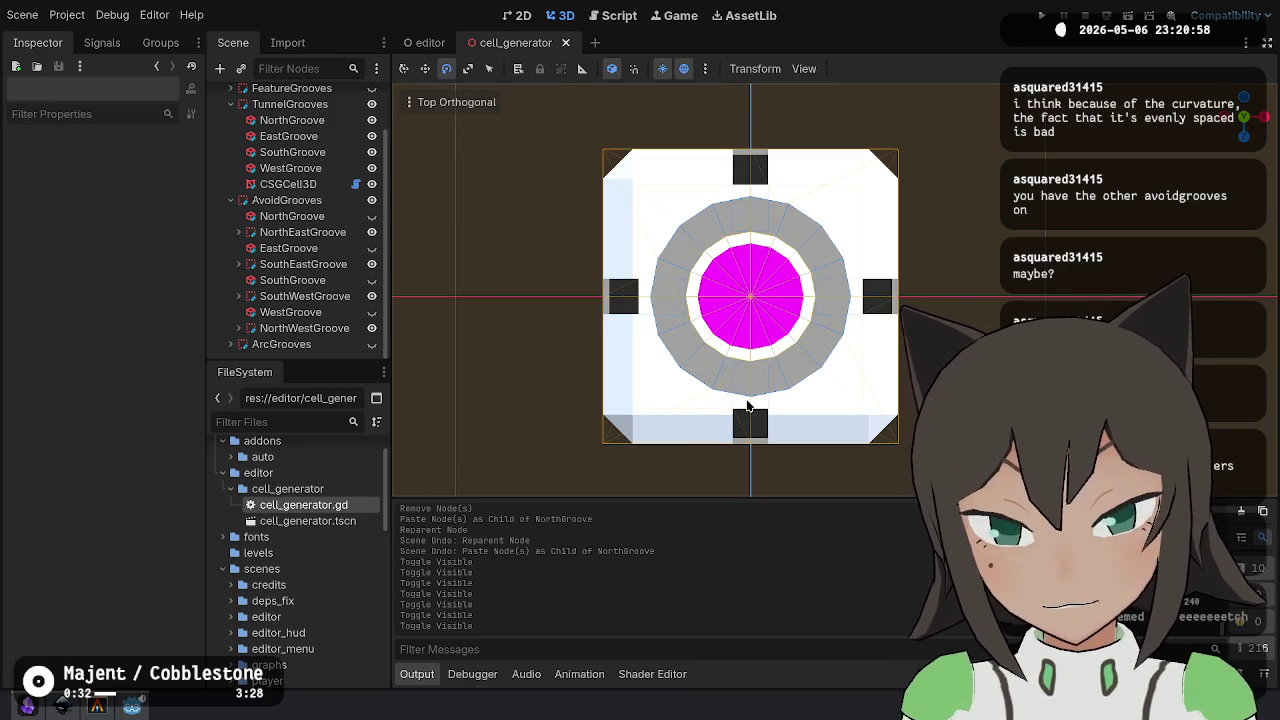
scroll(290, 150, "up", 2)
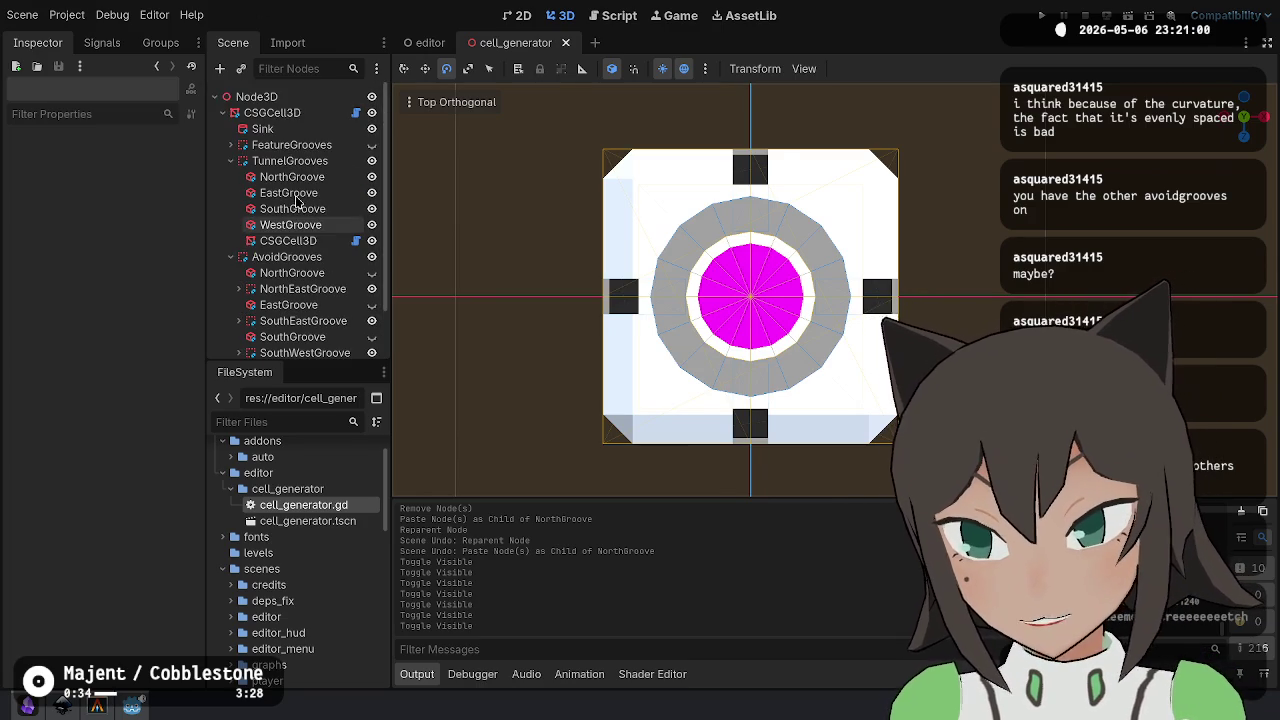
- Change the last size note in cell_generator.gd from .38 to .36
left_click(292, 145)
left_click(262, 128)
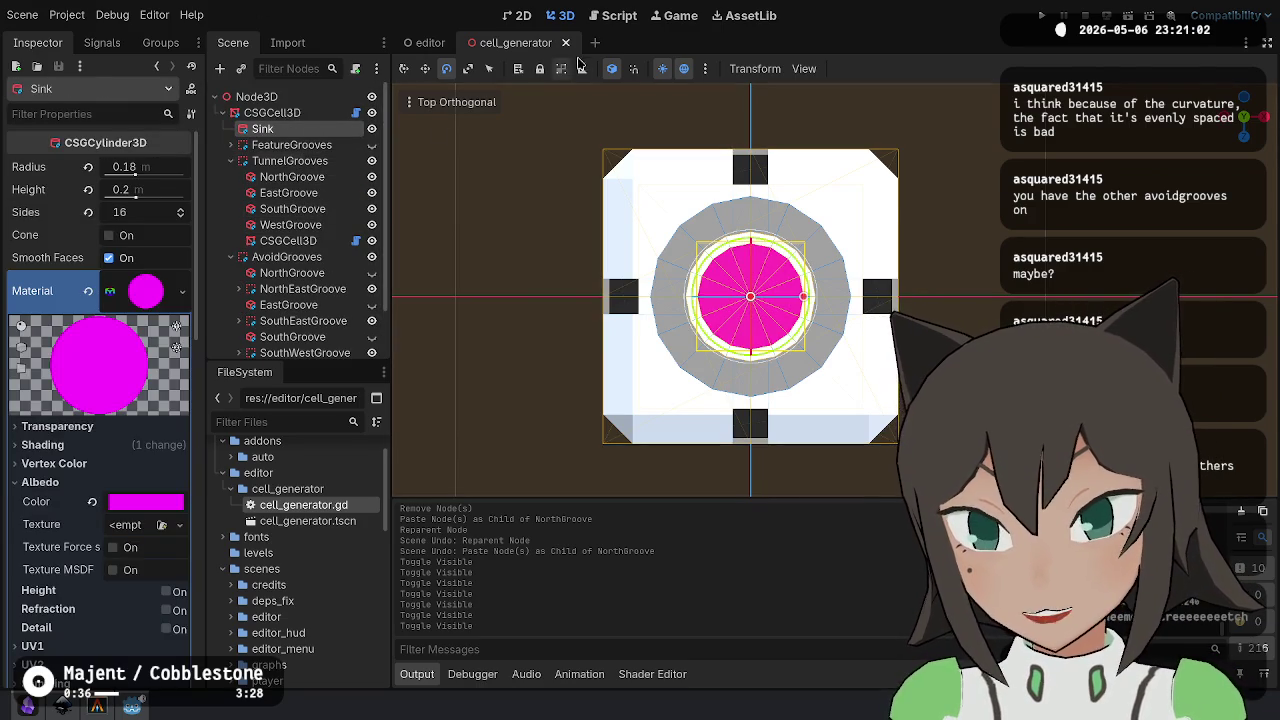
left_click(612, 15)
key("Down")
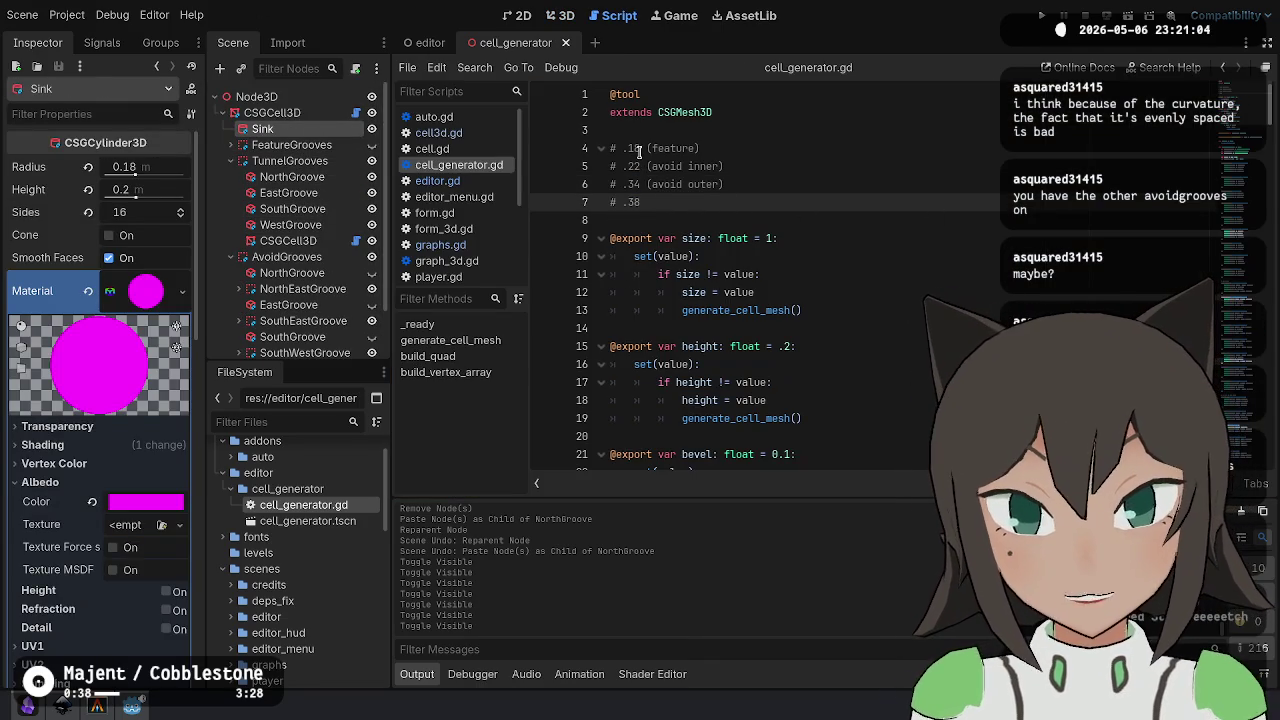
left_click_drag(632, 148, 640, 167)
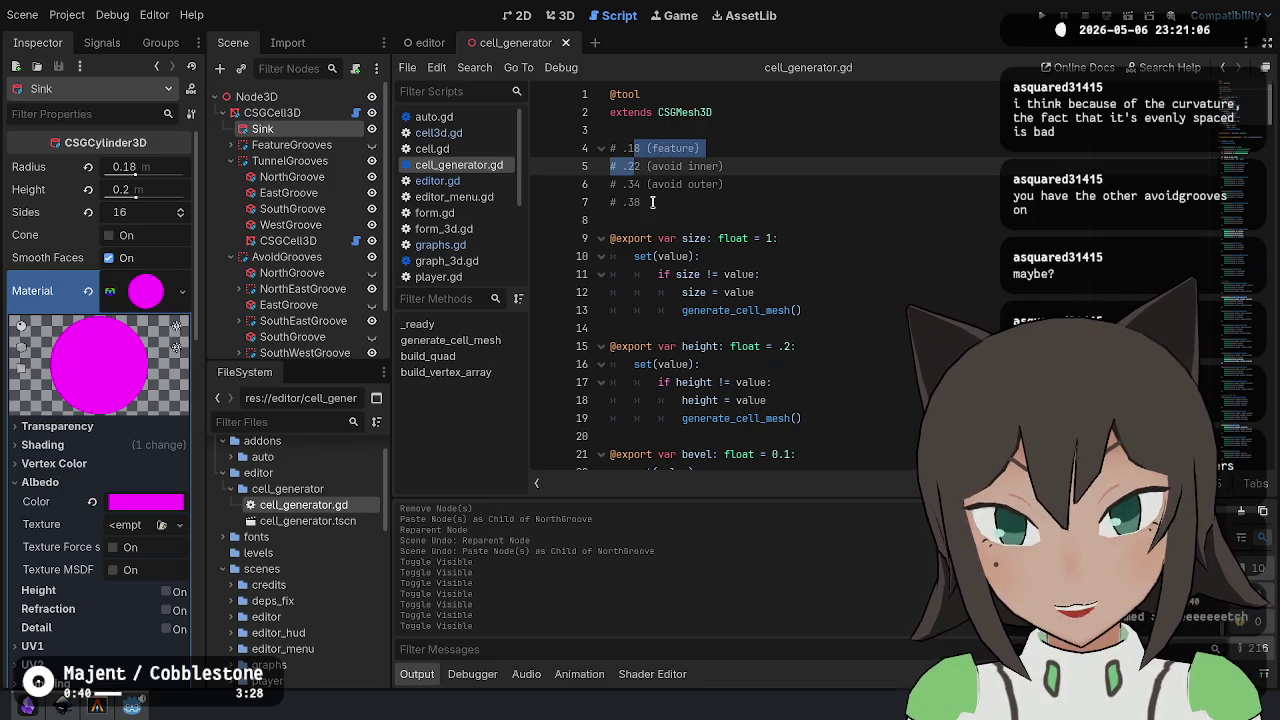
left_click(652, 201)
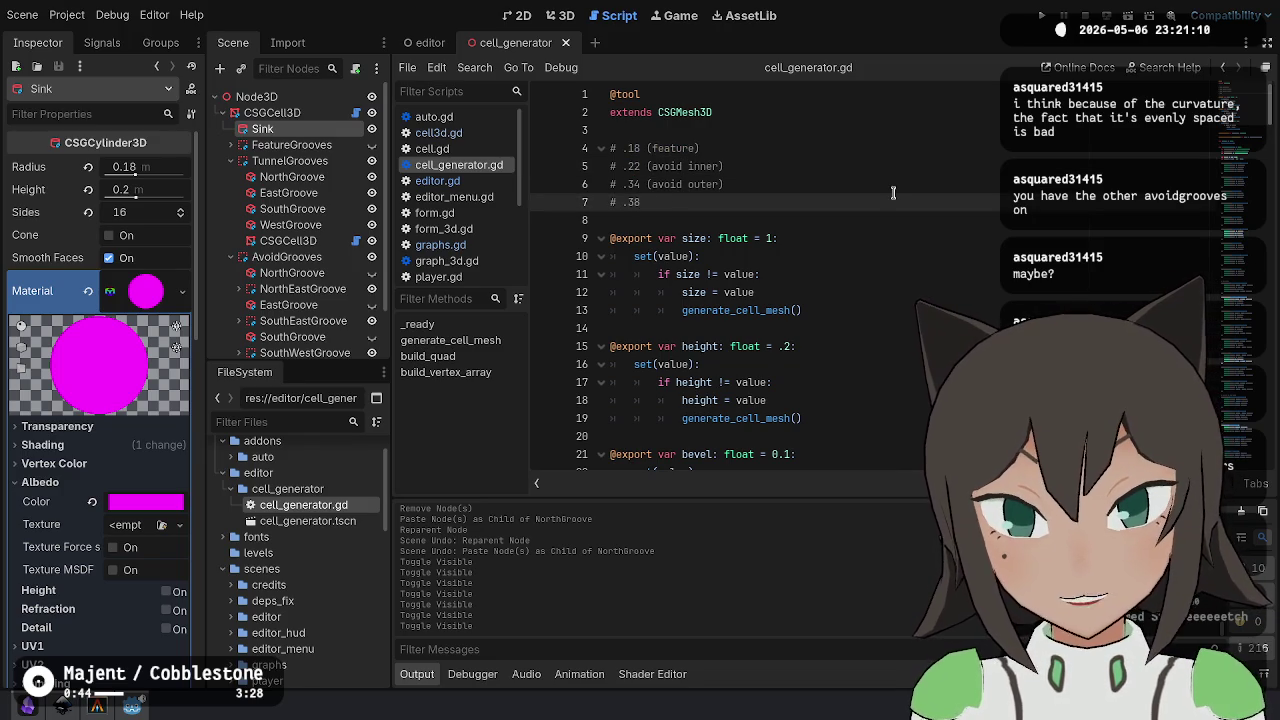
type("6")
left_click_drag(640, 202, 623, 202)
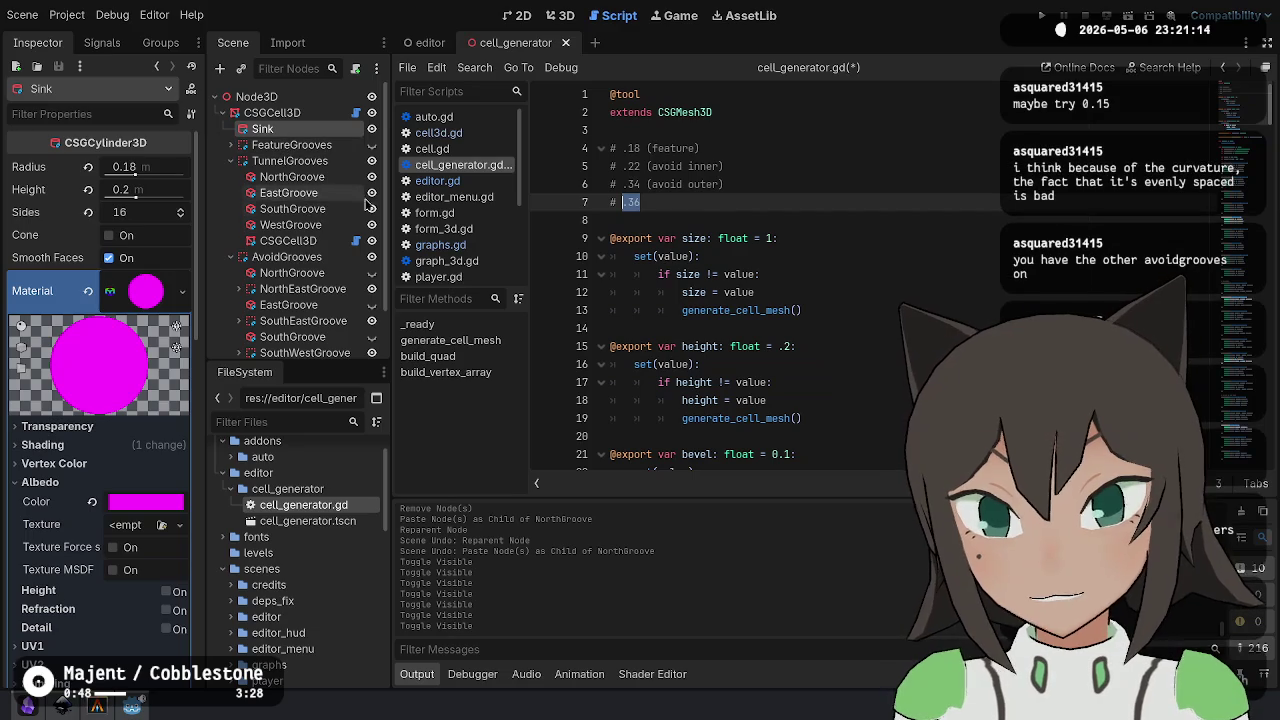
- Return to the 3D view and step through TunnelGrooves, NorthGroove and EastGroove
scroll(290, 150, "down", 2)
scroll(297, 165, "up", 2)
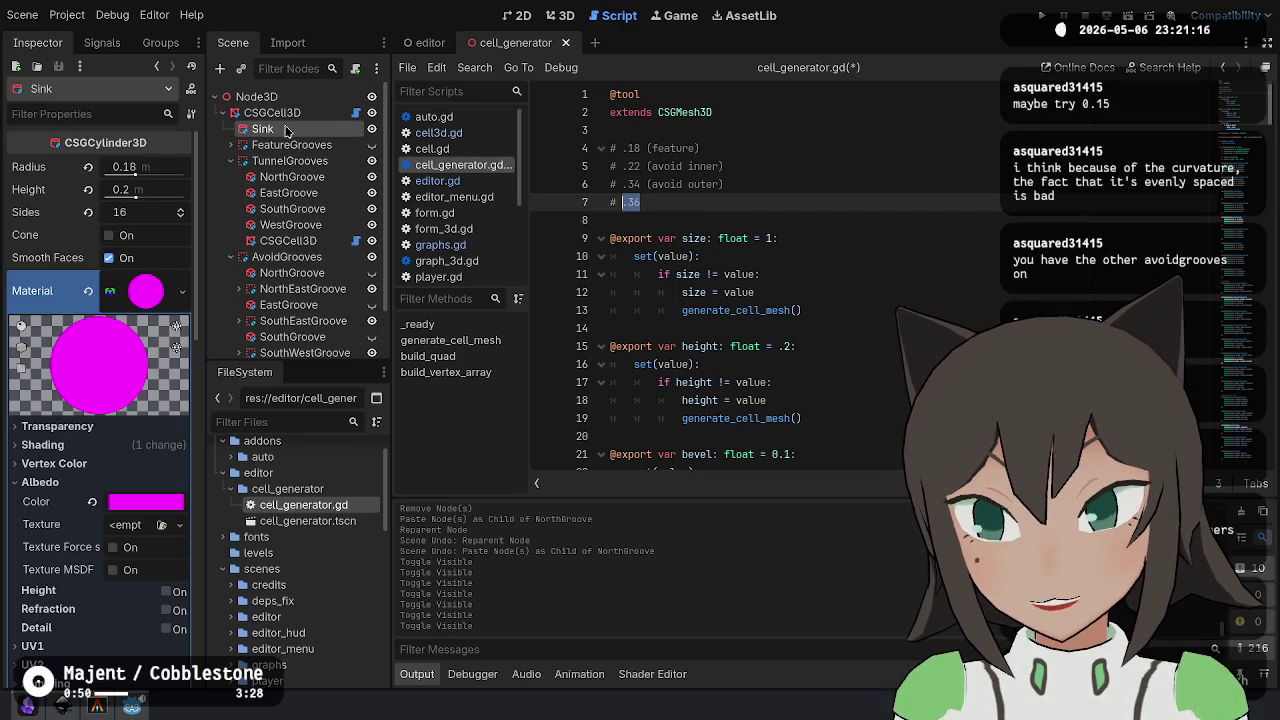
left_click(553, 15)
left_click(295, 160)
left_click(295, 176)
left_click(290, 192)
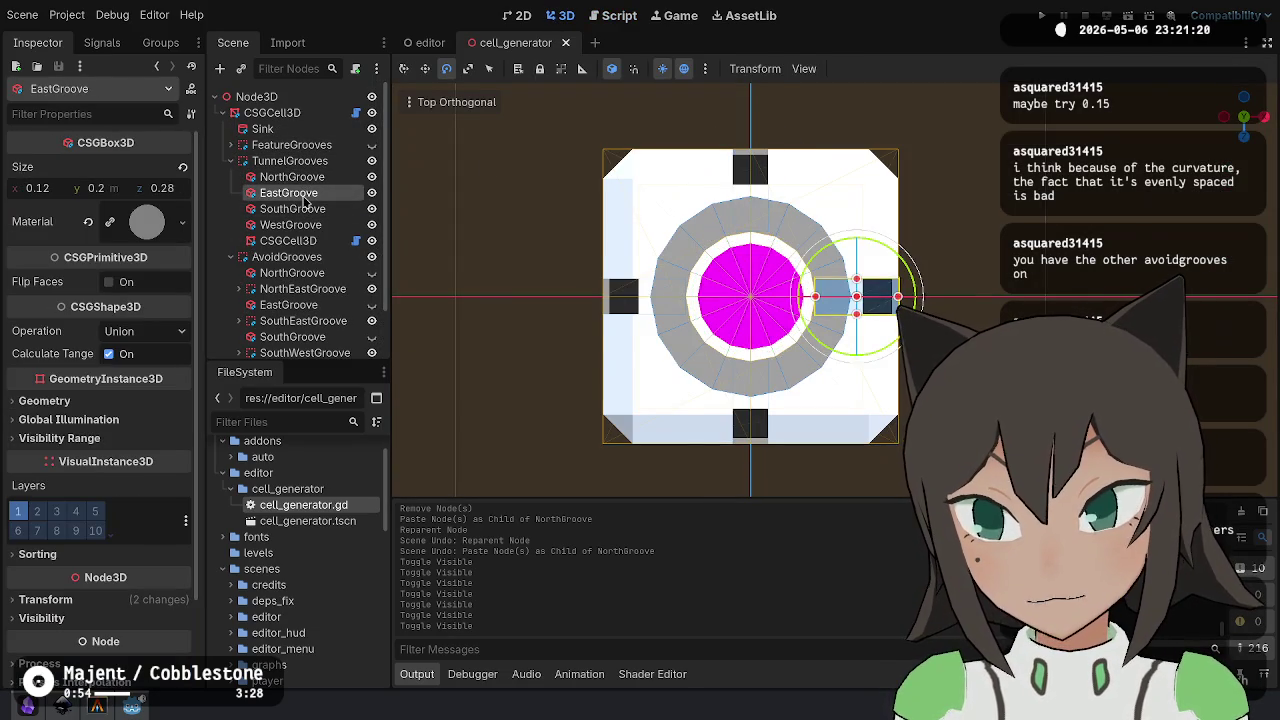
- Set the inner CSGCell3D Size to the expression .36*2+0.2
left_click(292, 224)
left_click(300, 256)
left_click(294, 242)
type(".36*2+0")
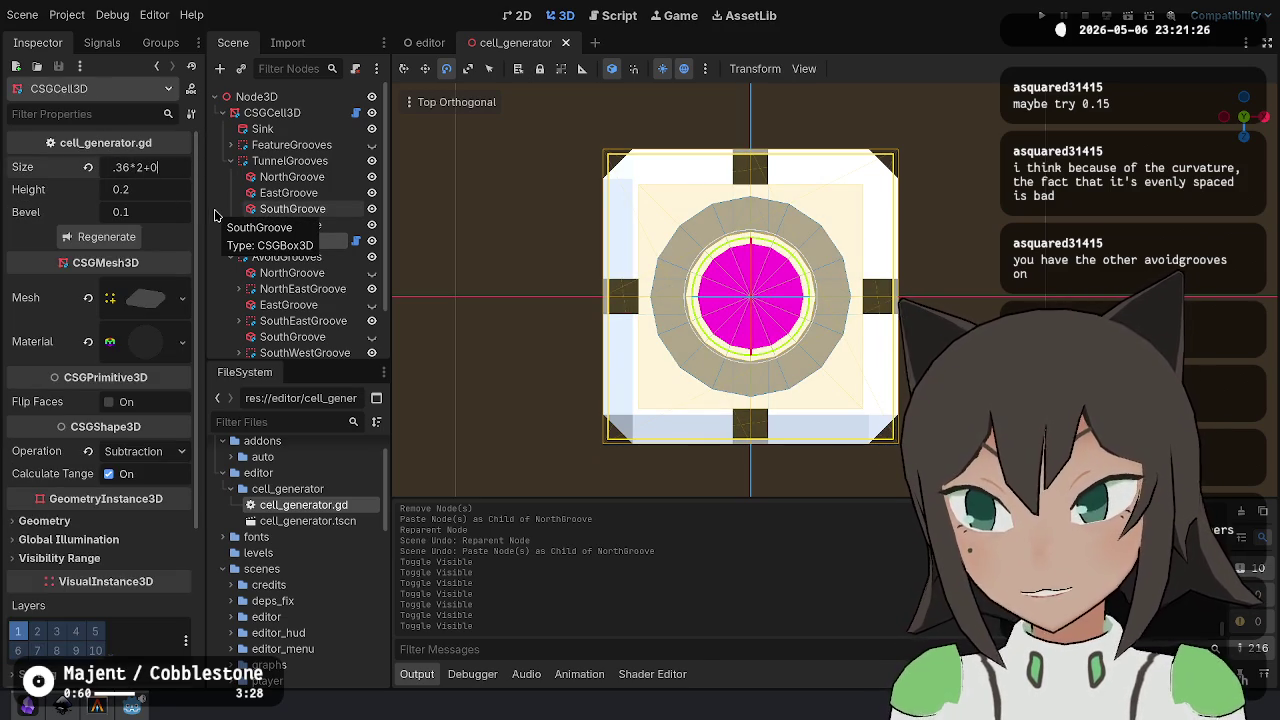
type(".2")
key("Return")
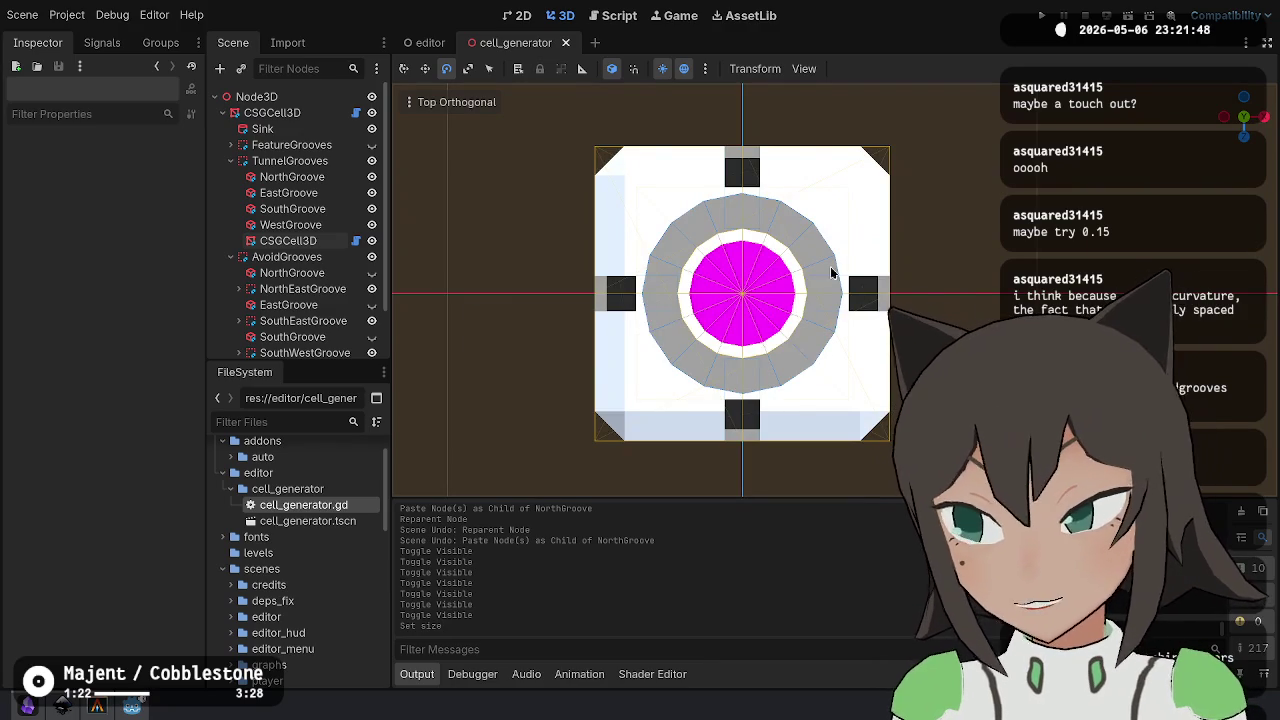
- Change the inner cell Size to 0.93 and save the scene
left_click(288, 240)
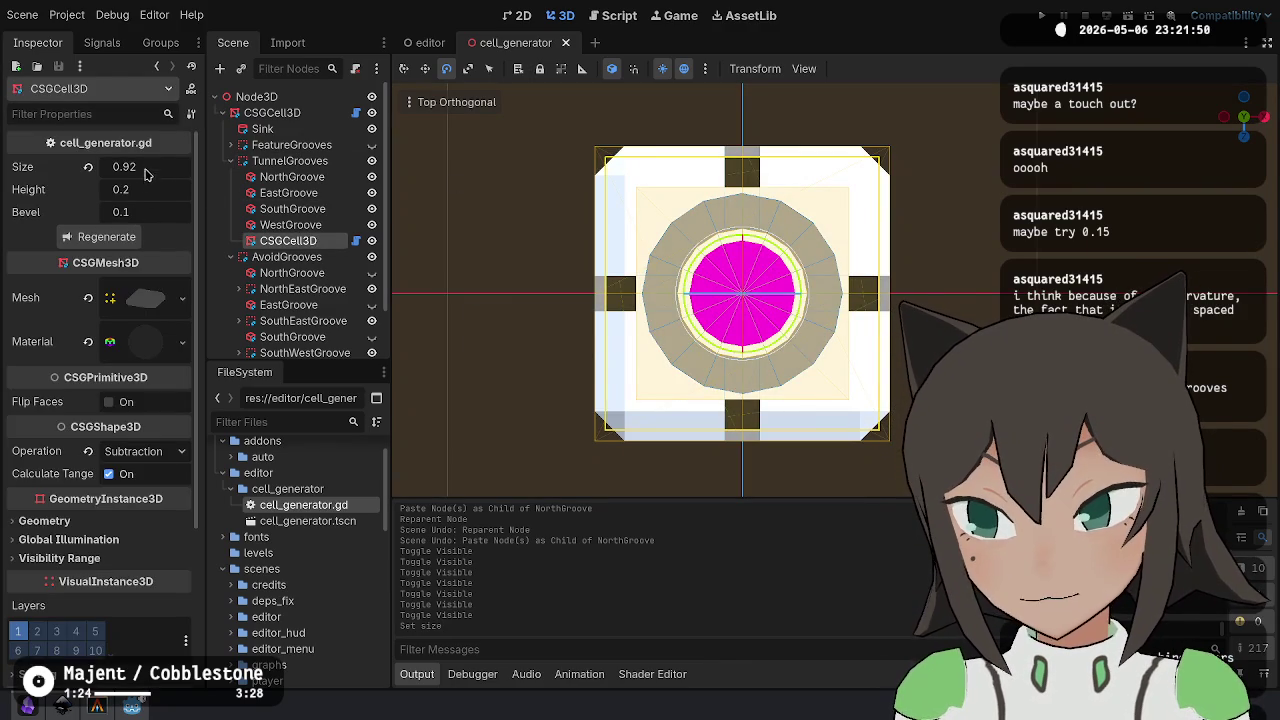
left_click(154, 166)
key("Return")
key("ctrl+z")
left_click(166, 167)
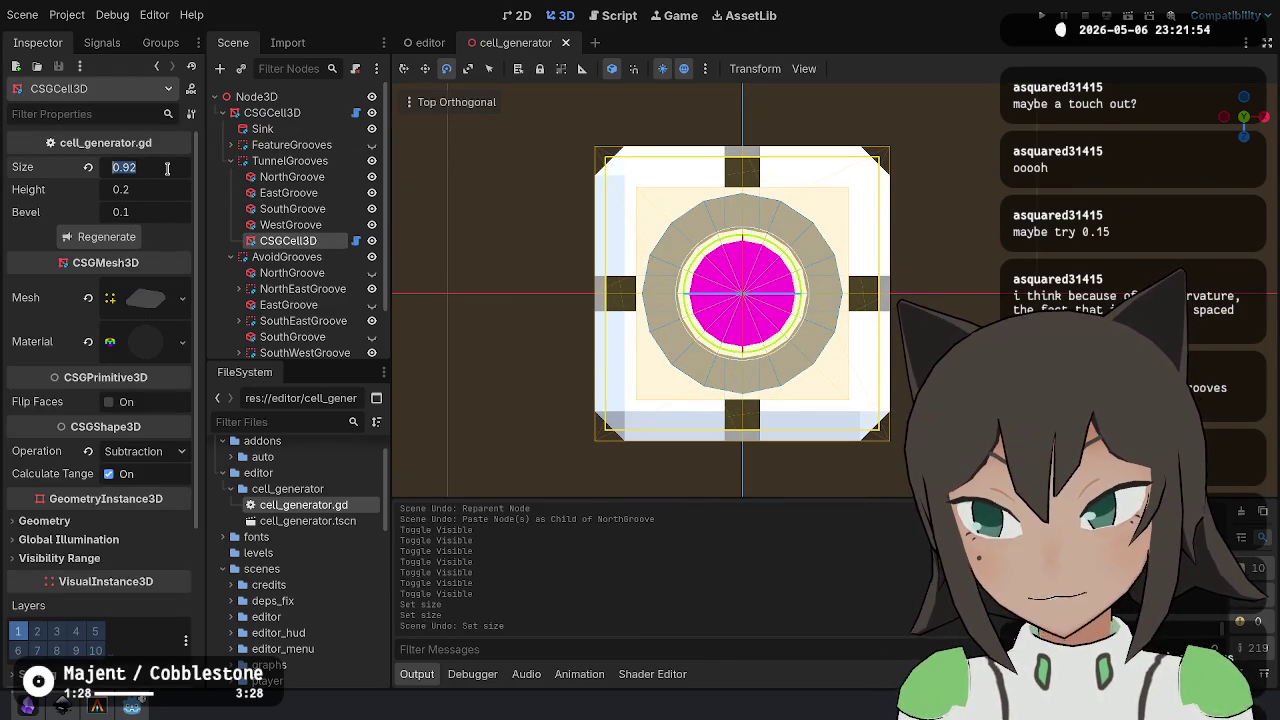
type("0.93")
key("Return")
left_click(825, 262)
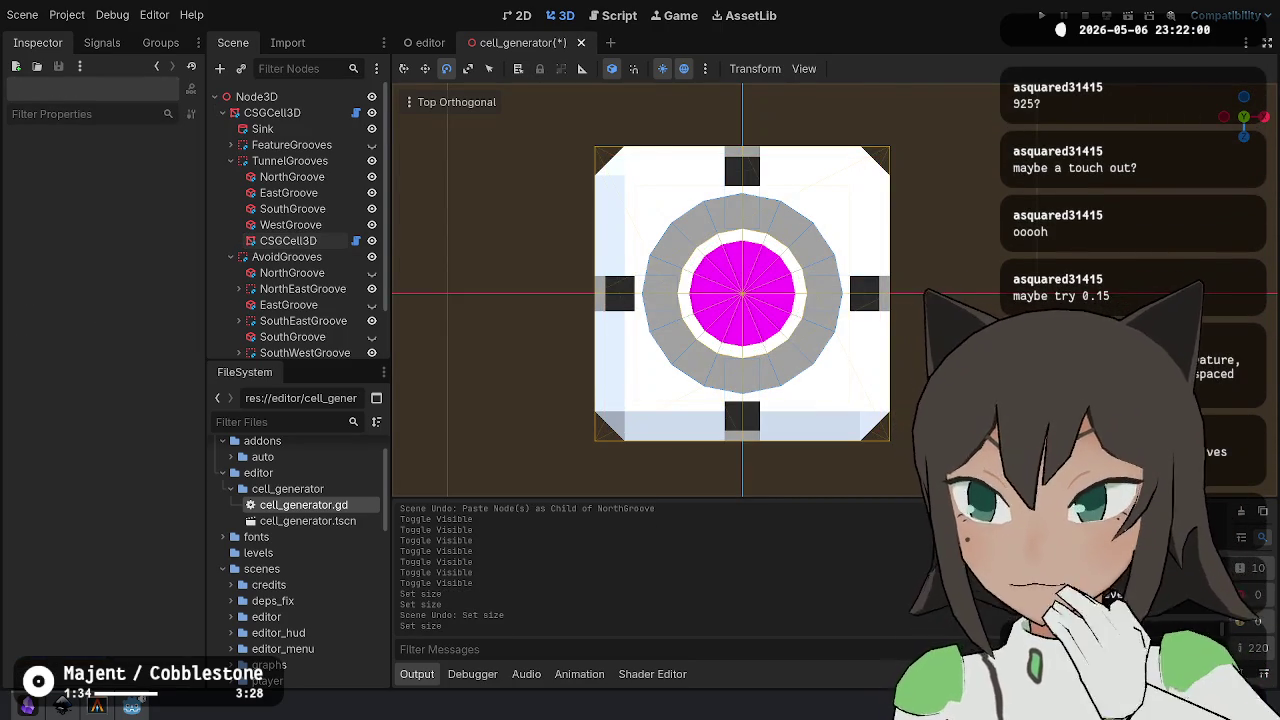
key("ctrl+s")
- Fine-tune the inner cell Size to 0.925 and save the scene
left_click(288, 240)
left_click(158, 168)
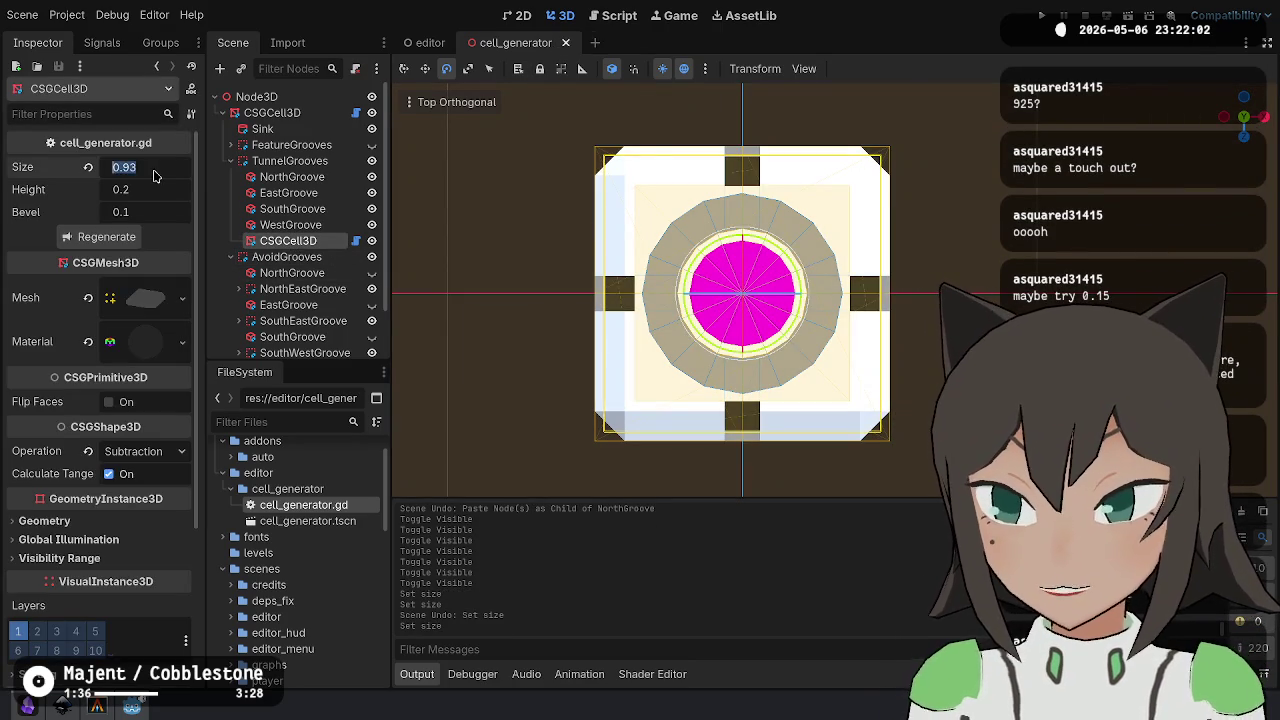
key("BackSpace")
type("25")
key("Return")
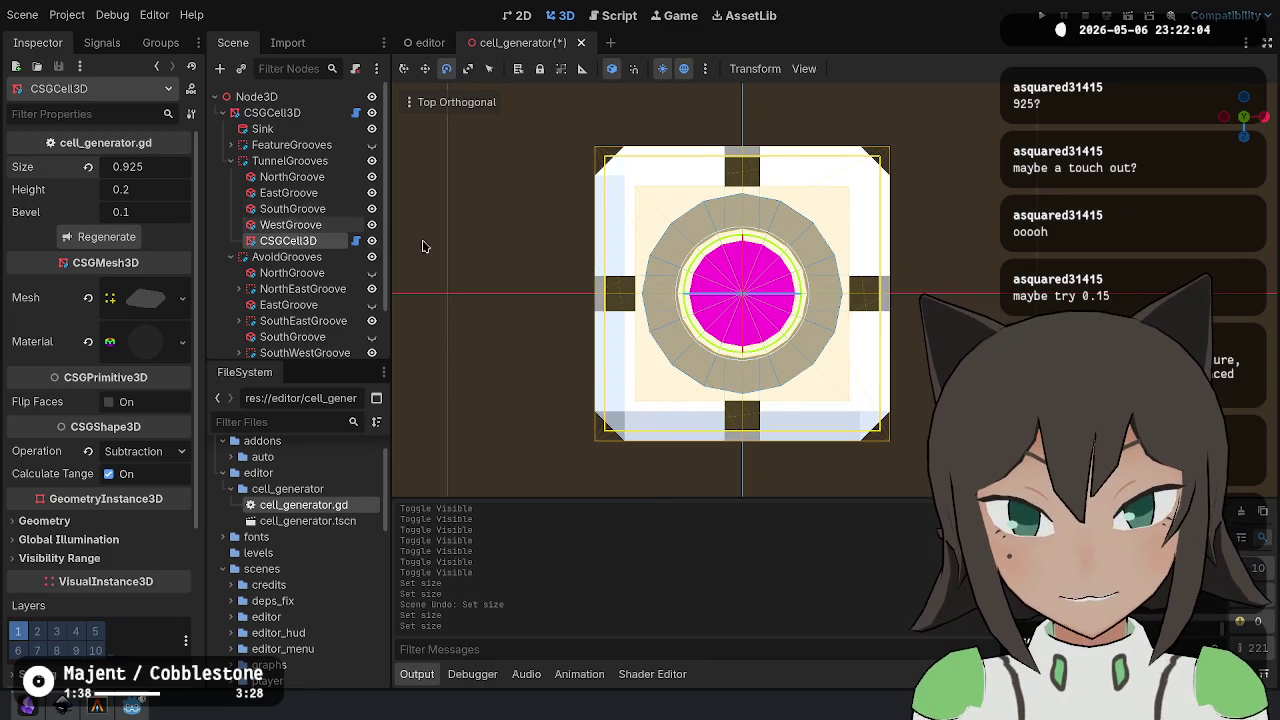
left_click(825, 262)
key("ctrl+s")
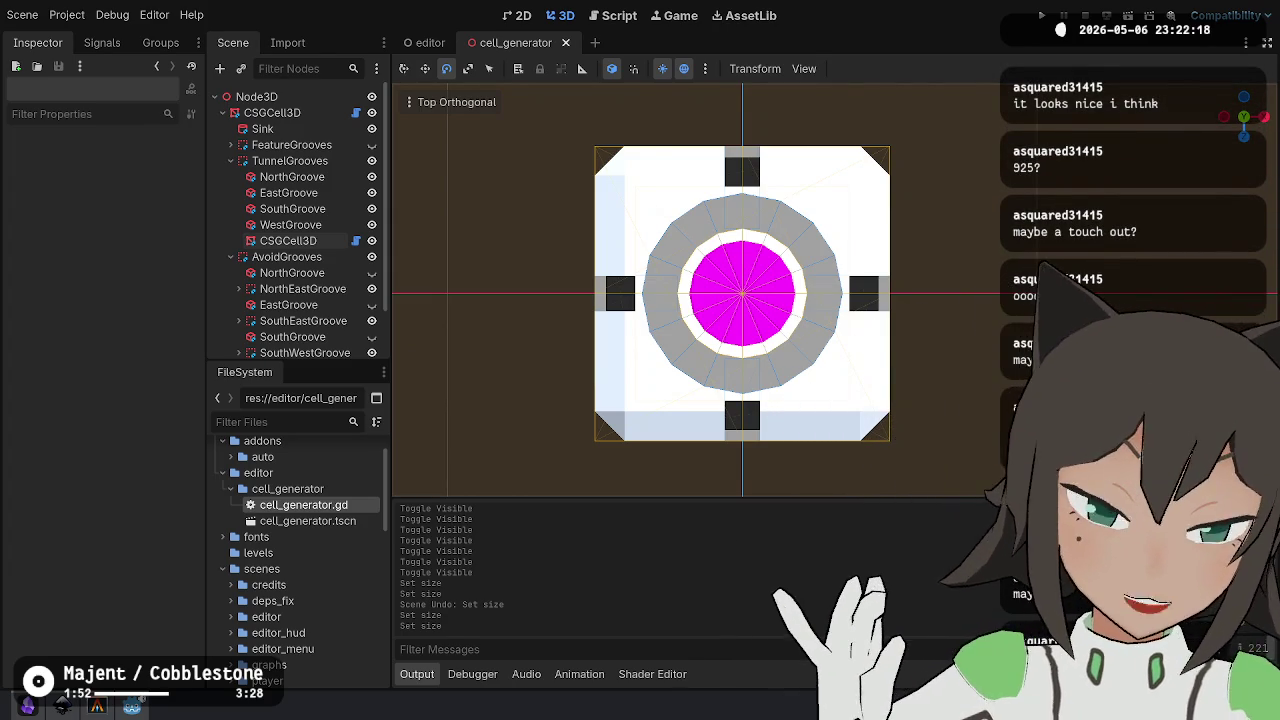
key("alt+Tab")
scroll(300, 280, "down", 5)
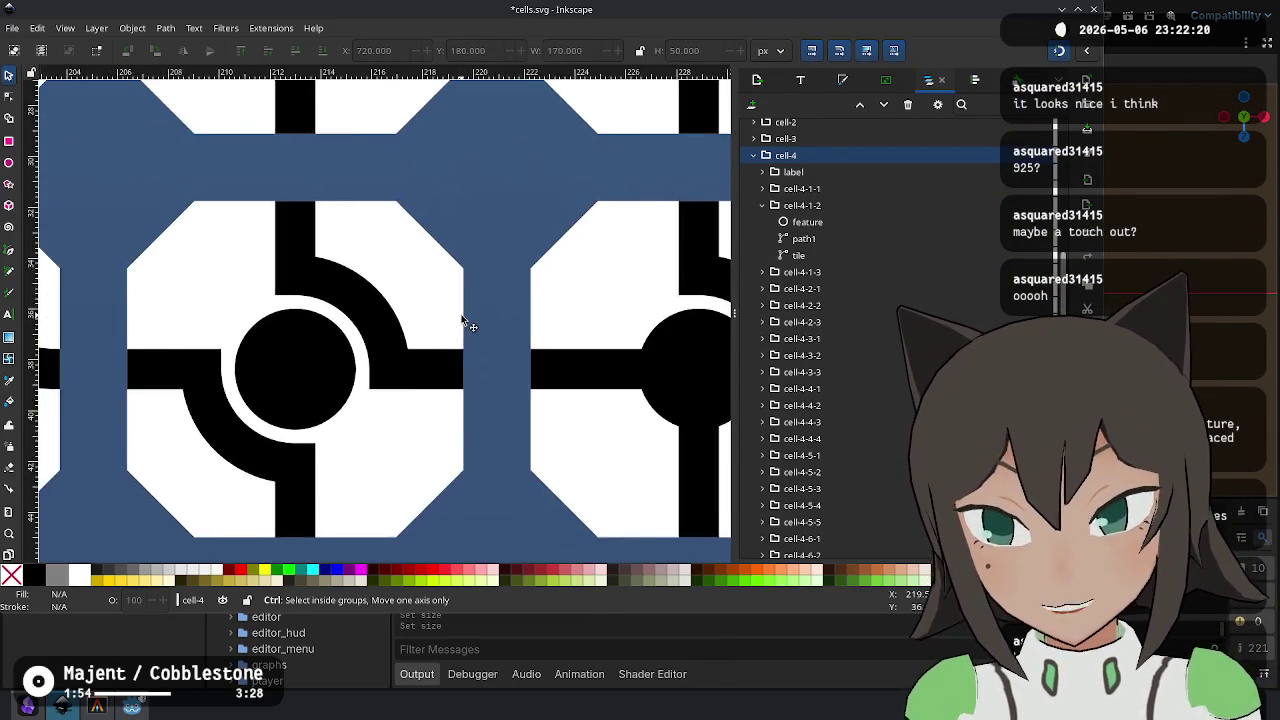
scroll(352, 333, "up", 2)
scroll(380, 310, "up", 5)
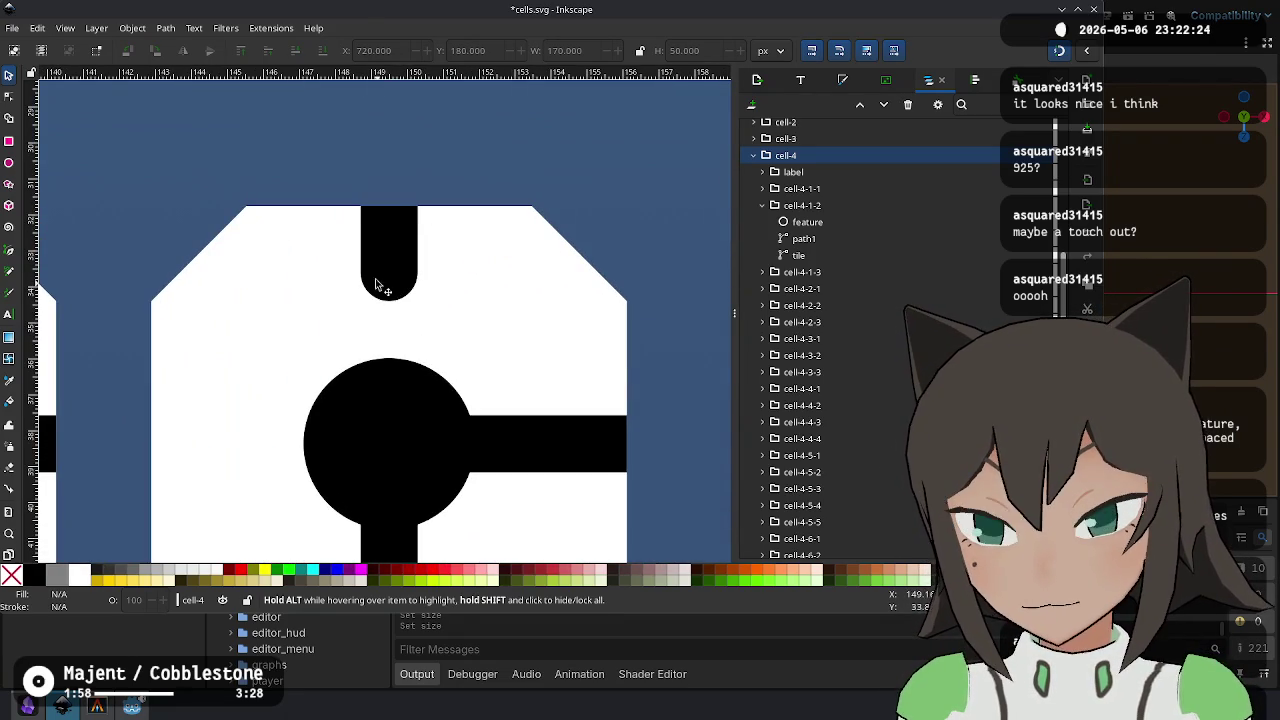
scroll(380, 306, "down", 5)
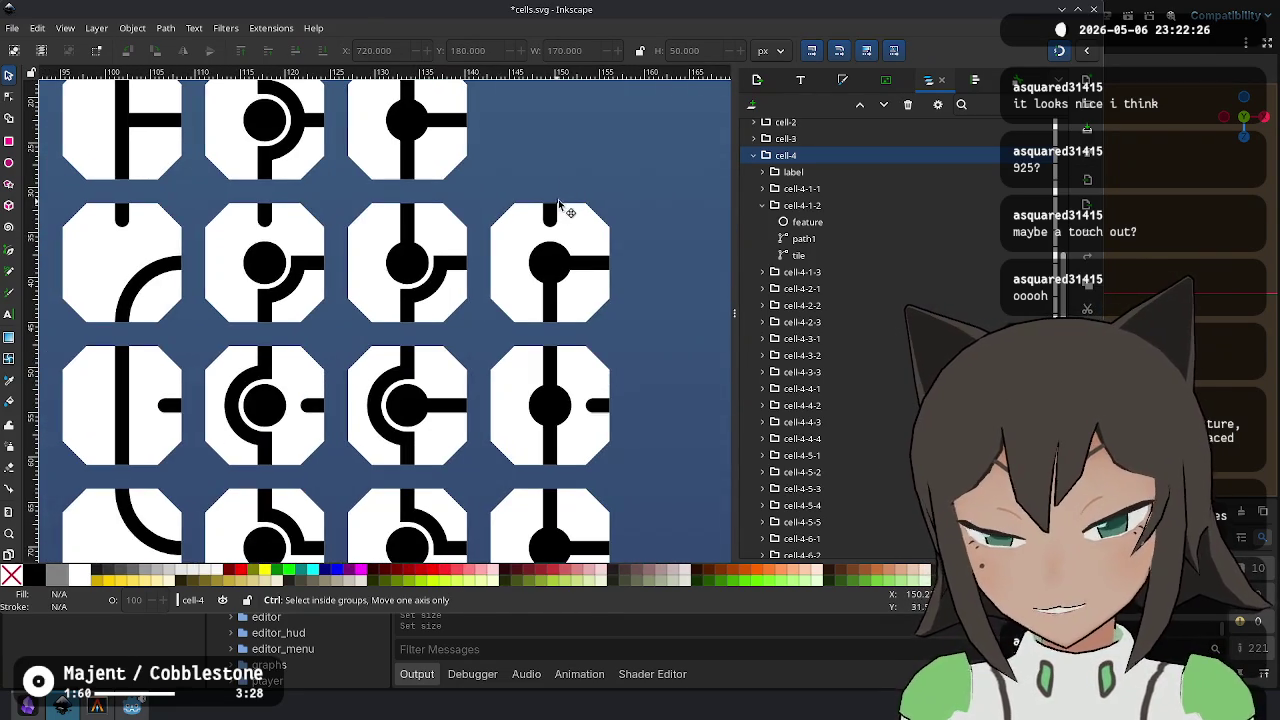
scroll(551, 277, "up", 5)
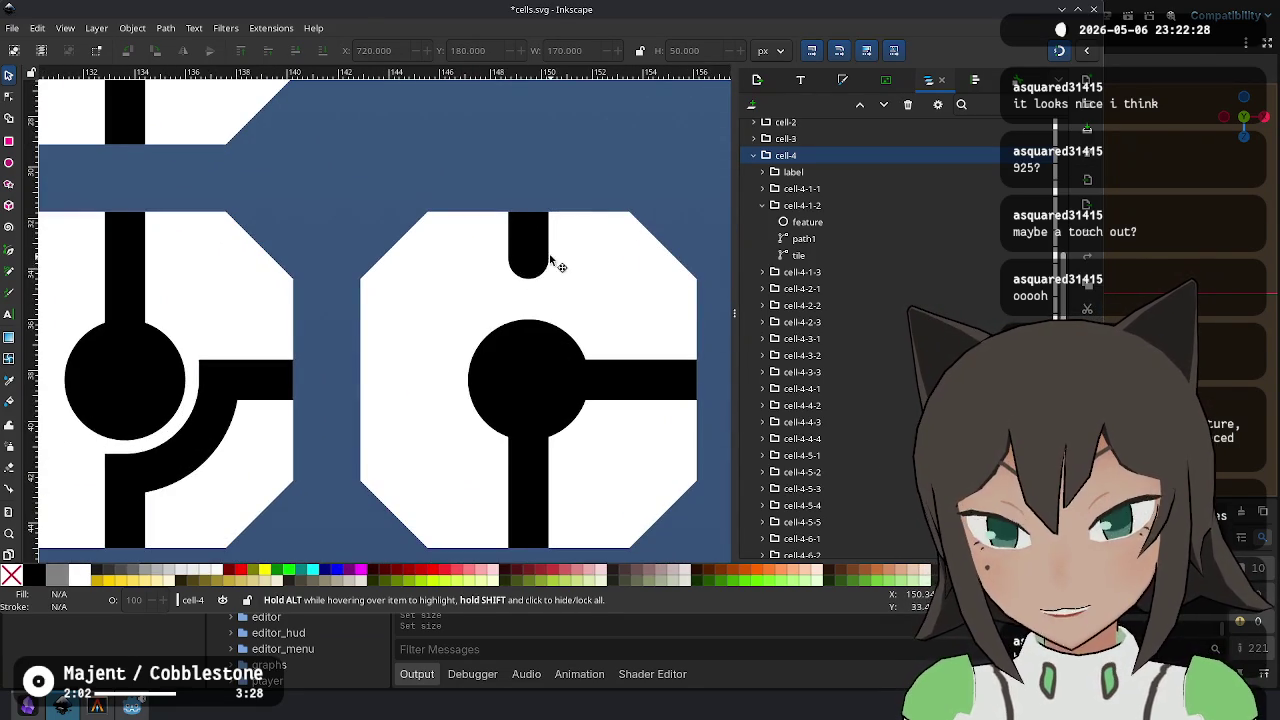
scroll(523, 294, "down", 5)
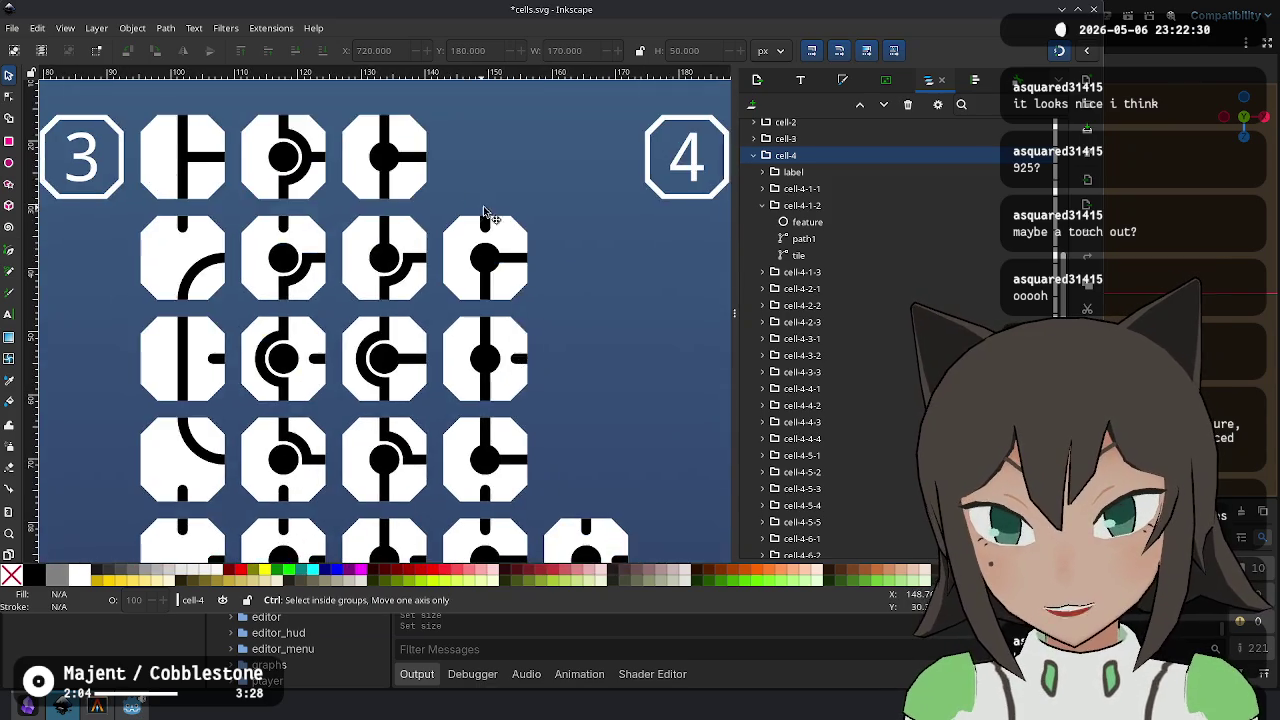
scroll(486, 255, "up", 5)
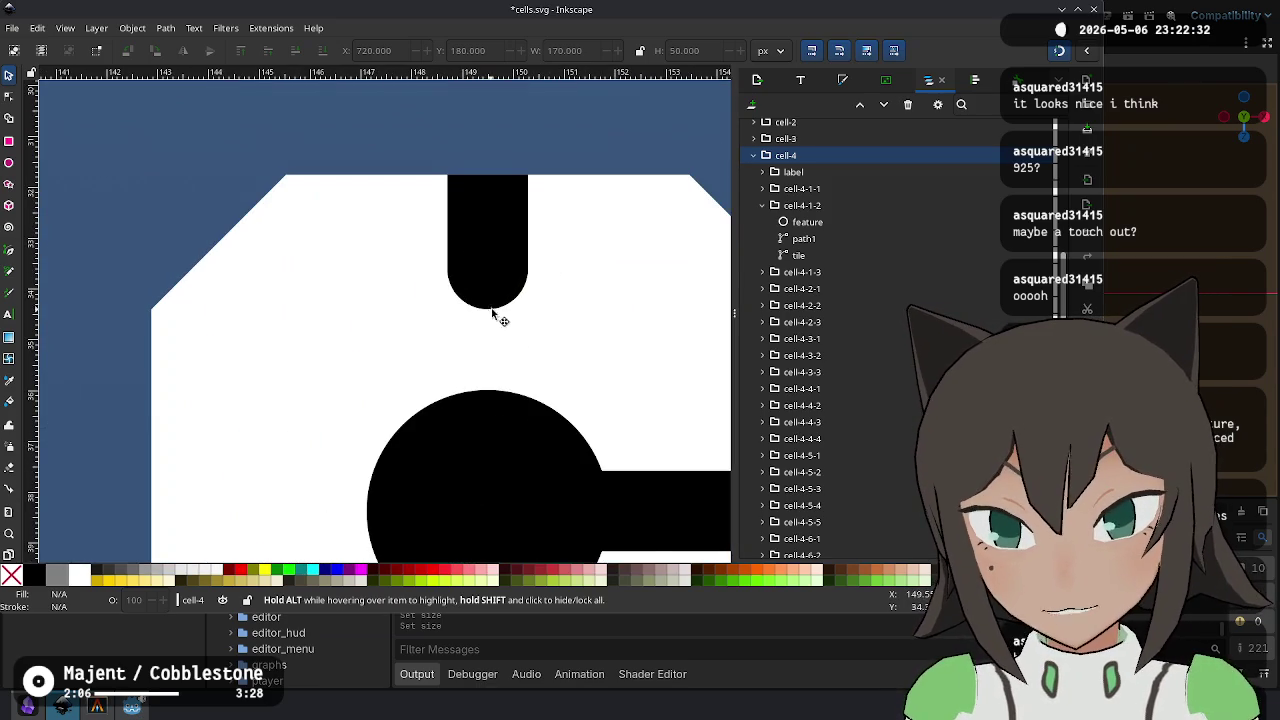
scroll(506, 329, "down", 5)
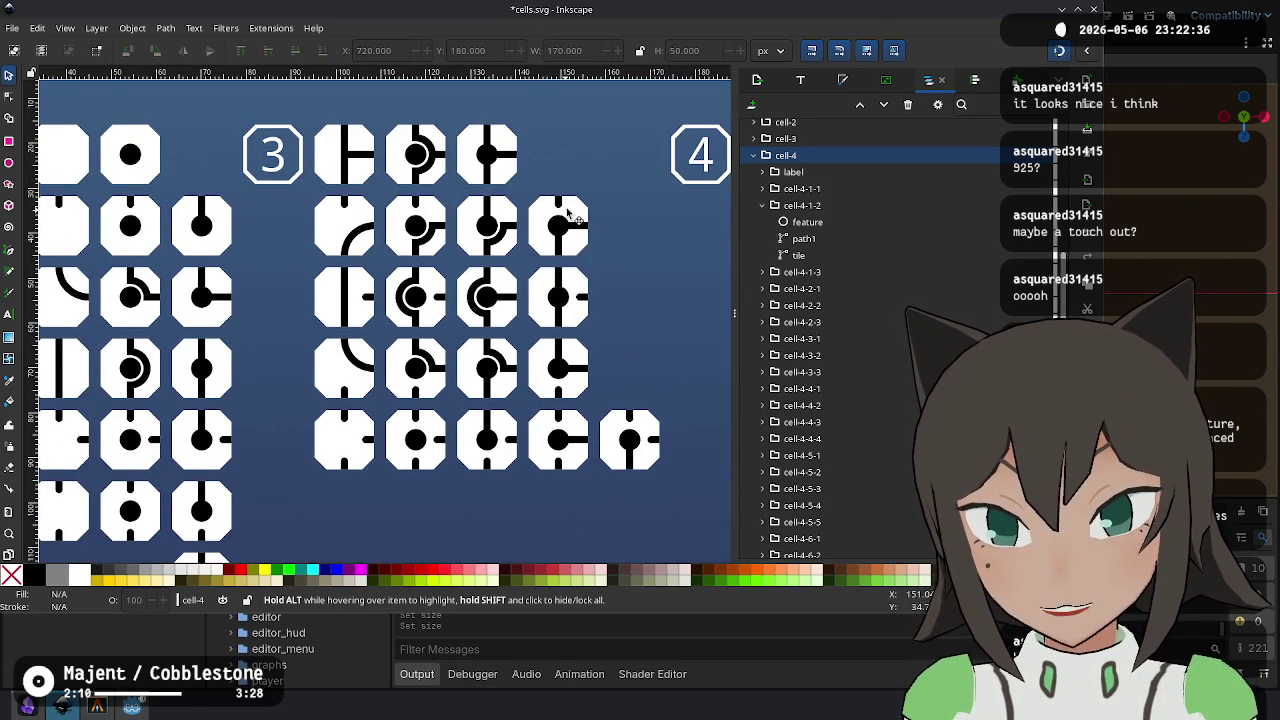
left_click_drag(622, 433, 408, 413)
scroll(408, 413, "right", 2)
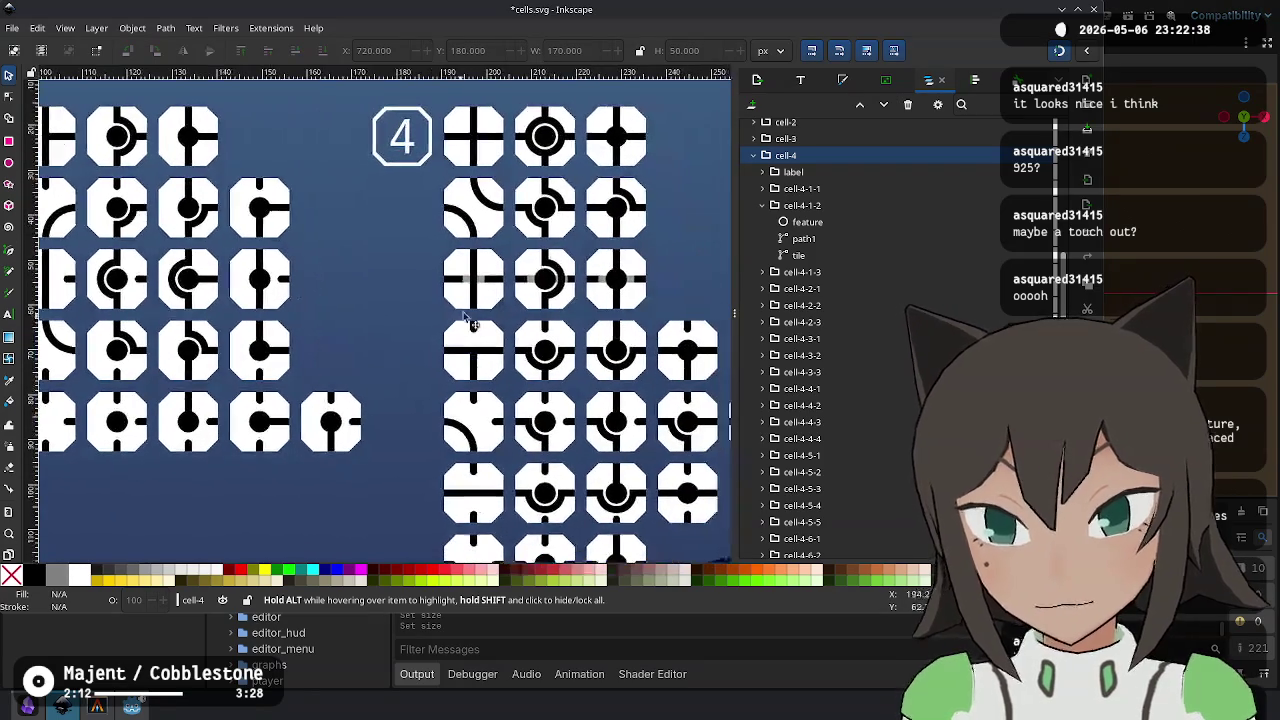
key("alt+Tab")
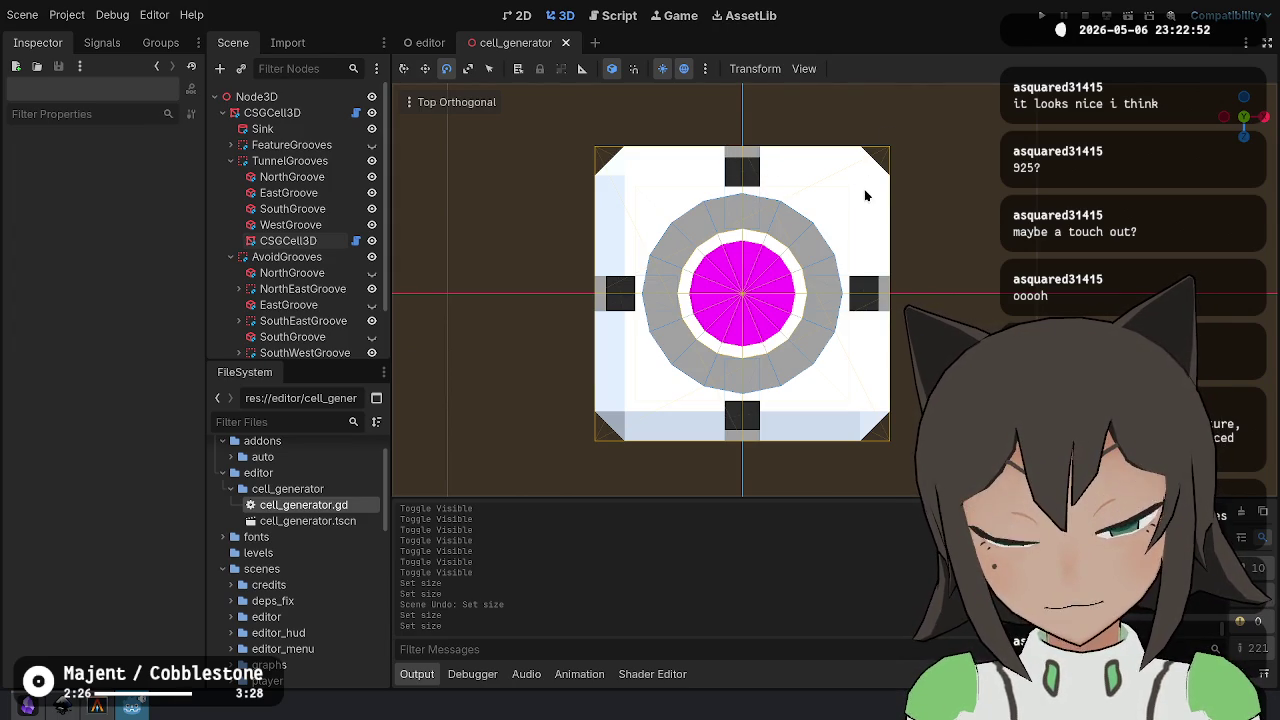
- Save the scene, hide FeatureGrooves, and compare the tunnel grooves shown and hidden
key("ctrl+s")
left_click(371, 144)
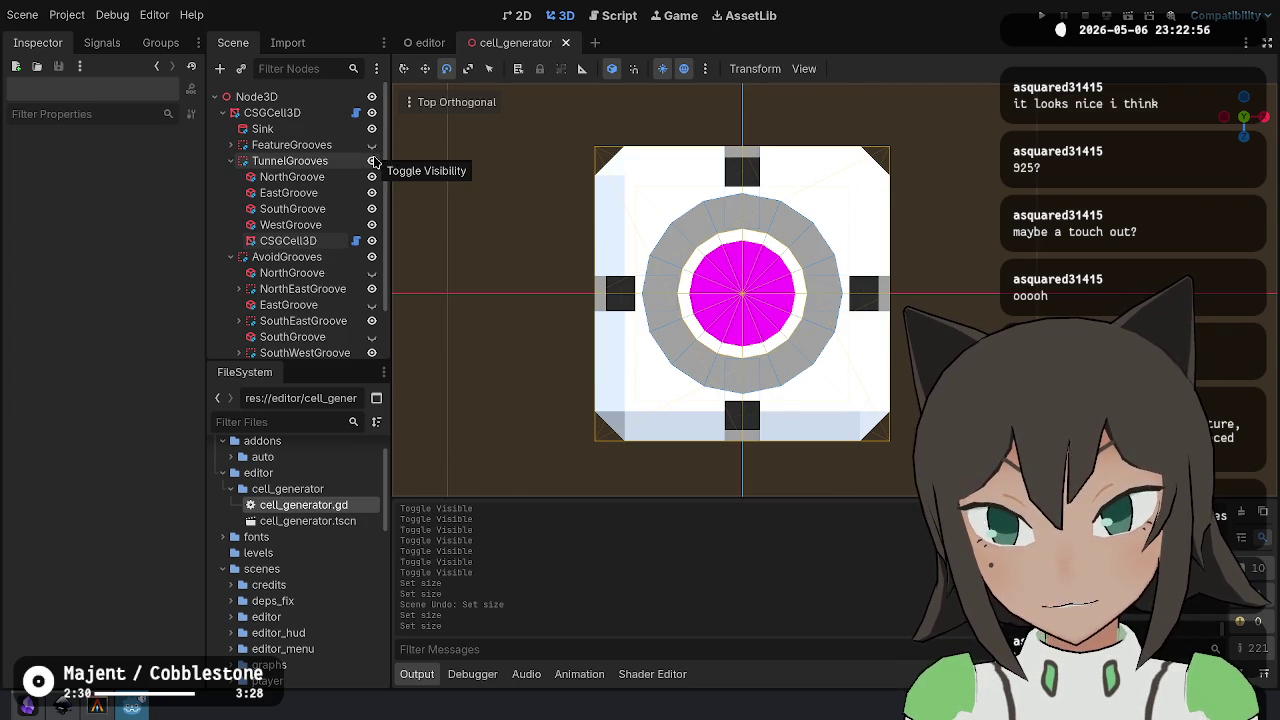
left_click(371, 160)
left_click(371, 160)
left_click(371, 160)
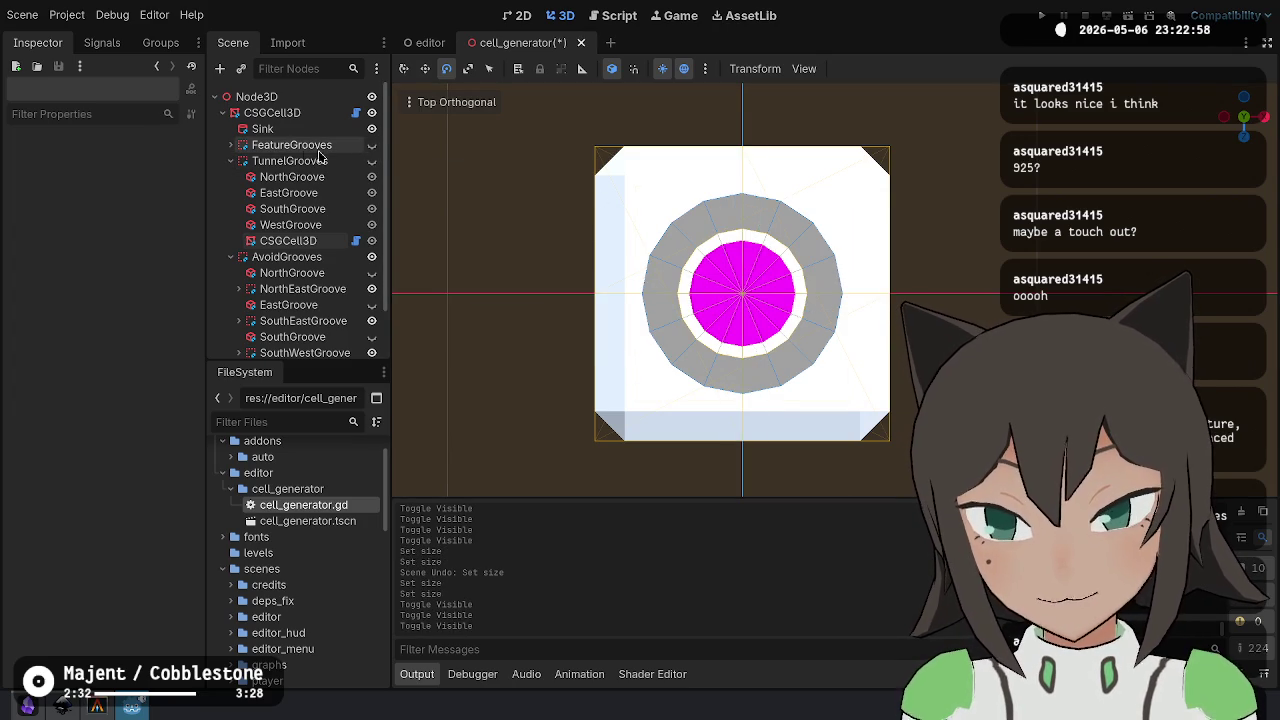
left_click(231, 160)
left_click(231, 145)
left_click(233, 145)
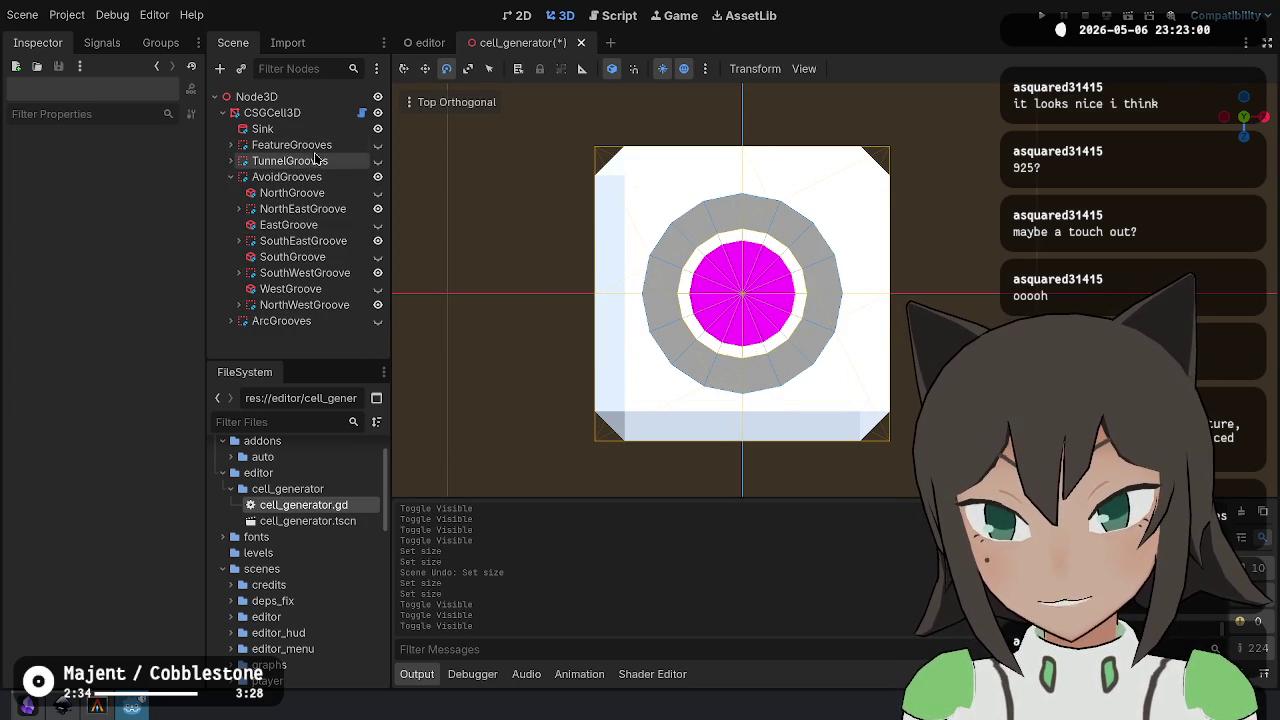
- Preview the four avoid grooves and the ArcGrooves, then hide both groups again
left_click(377, 208)
left_click(378, 224)
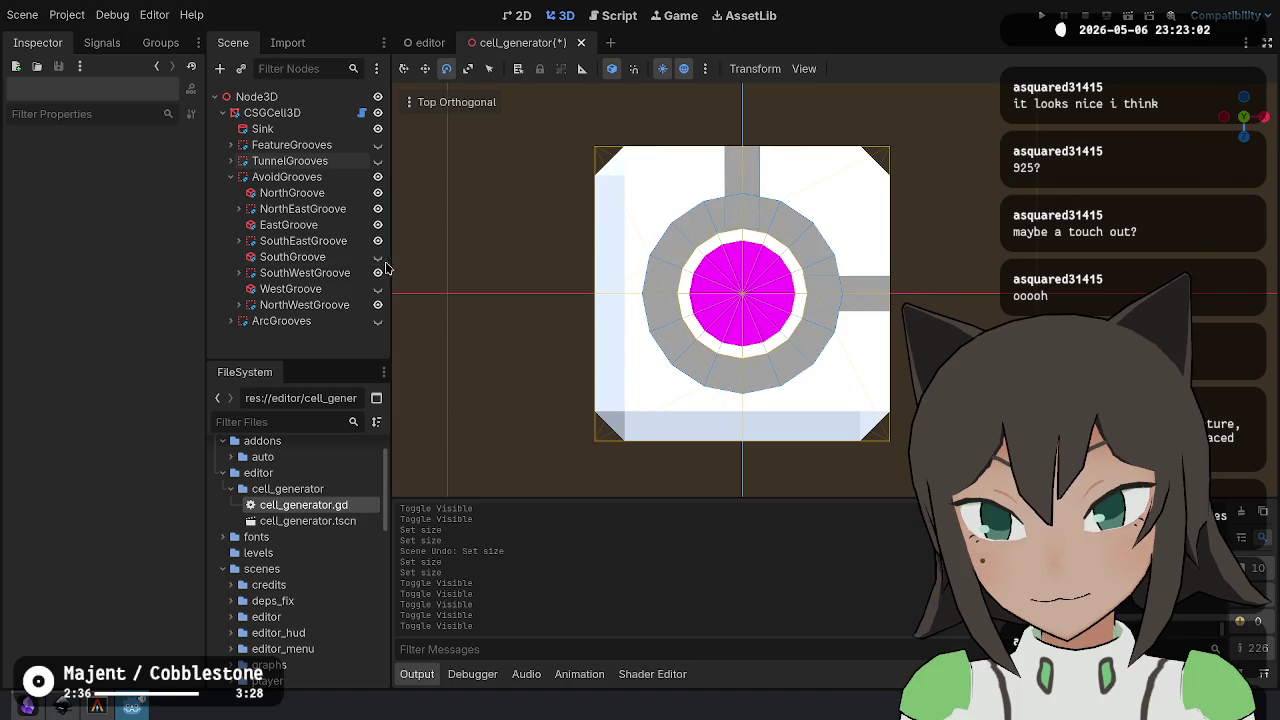
left_click(378, 256)
left_click(378, 288)
left_click(378, 177)
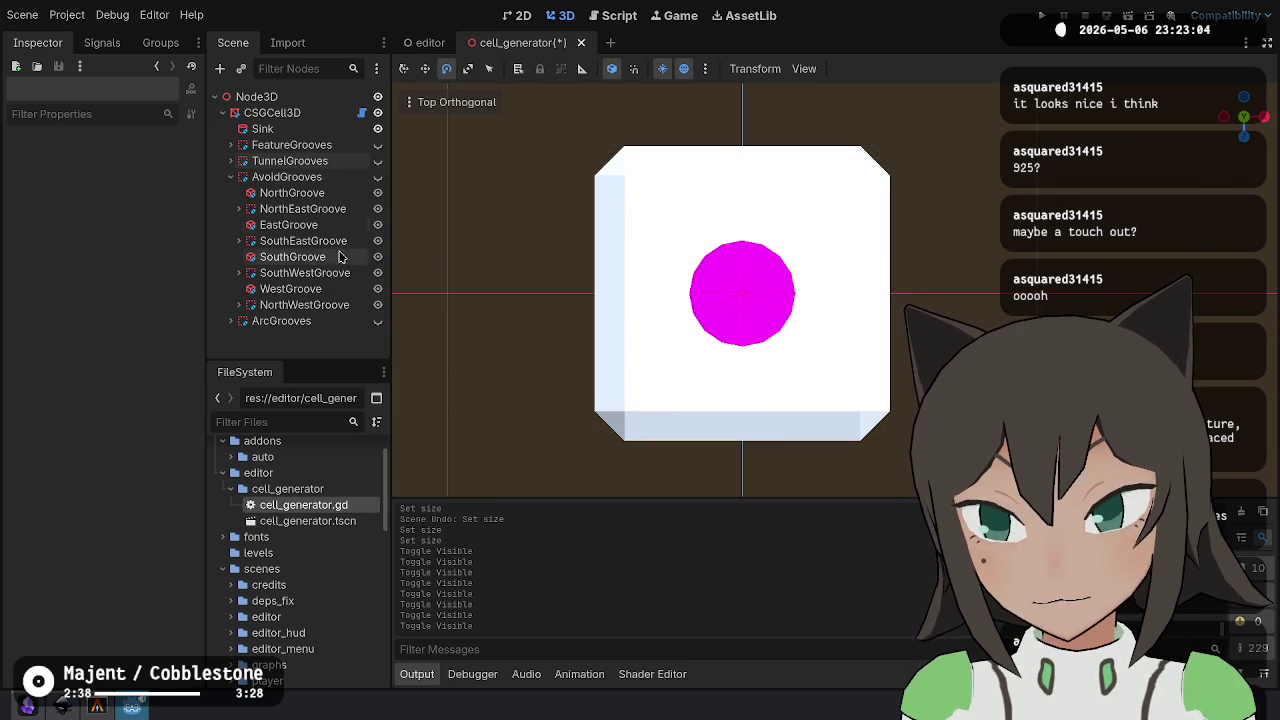
left_click(378, 321)
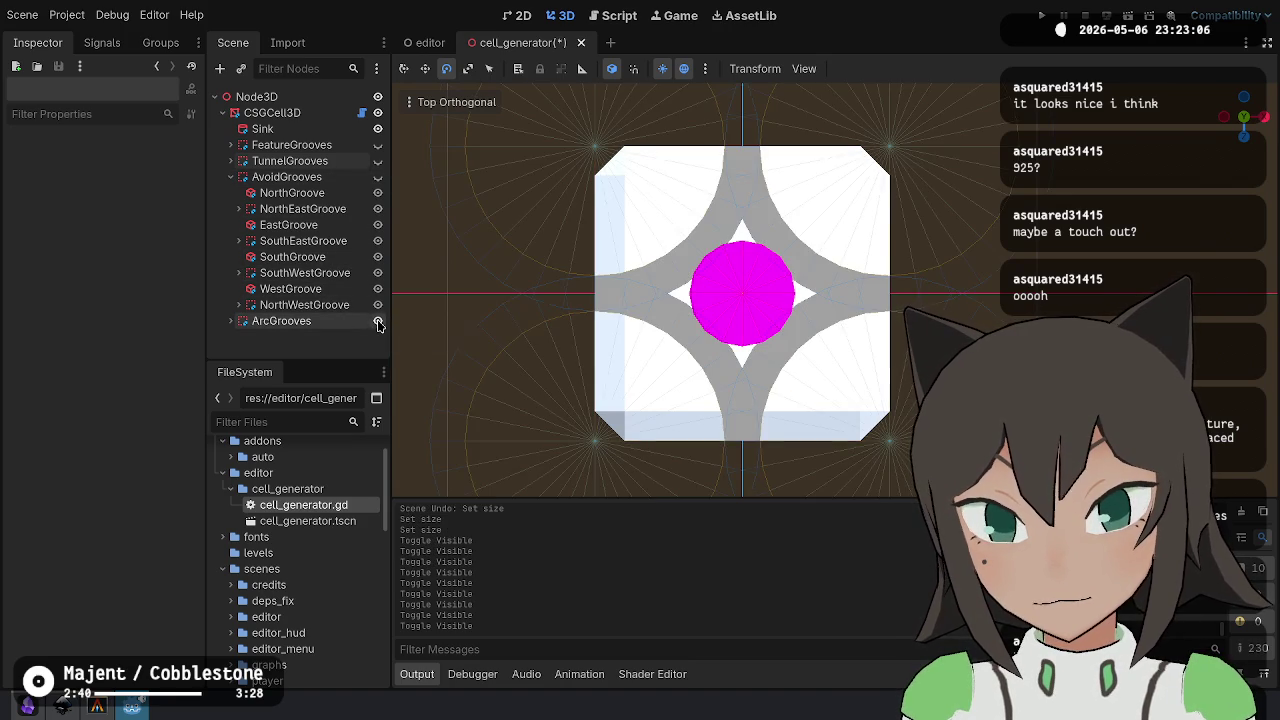
left_click(378, 321)
left_click(231, 177)
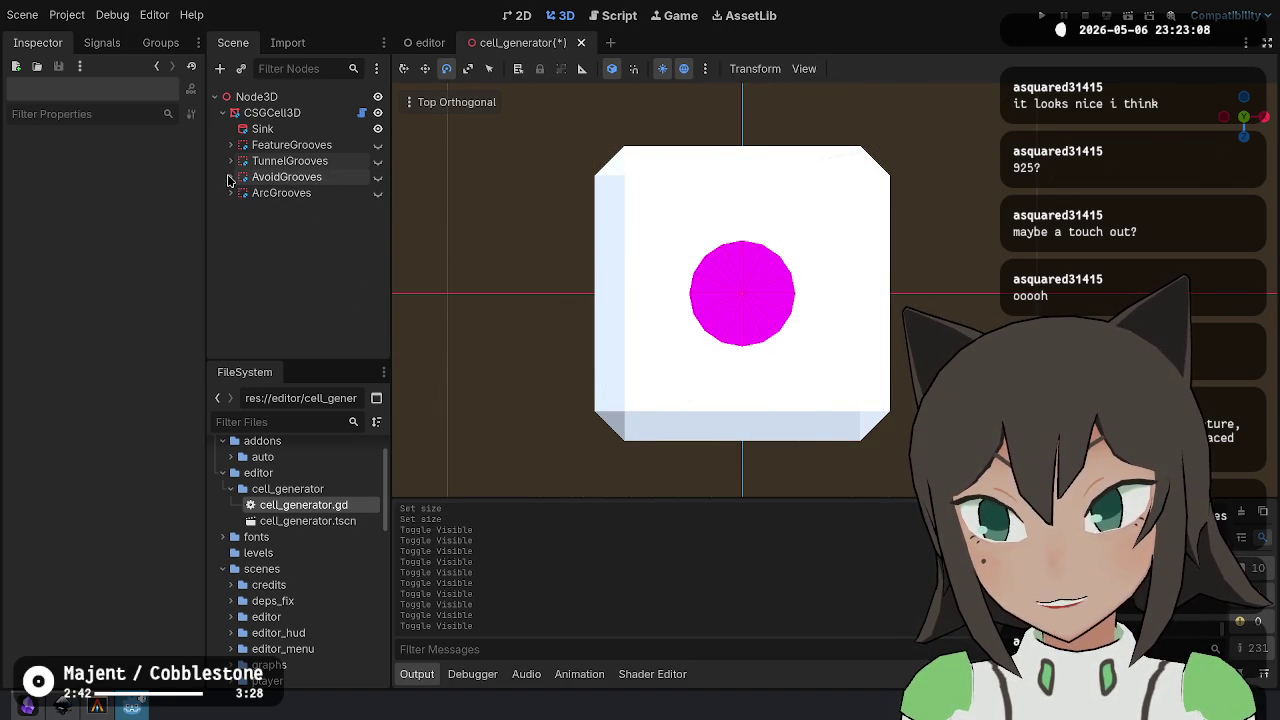
- Show the TunnelGrooves group again and save the scene
left_click(231, 161)
left_click(378, 161)
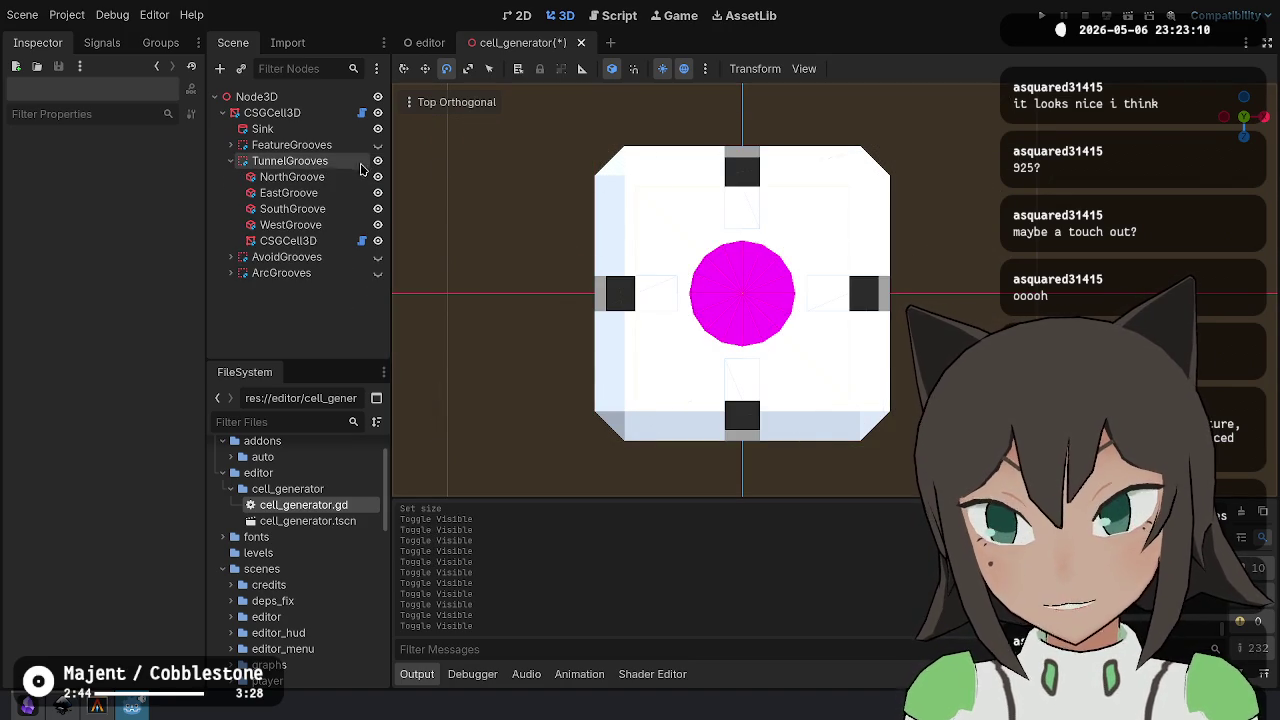
key("ctrl+s")
left_click(365, 163)
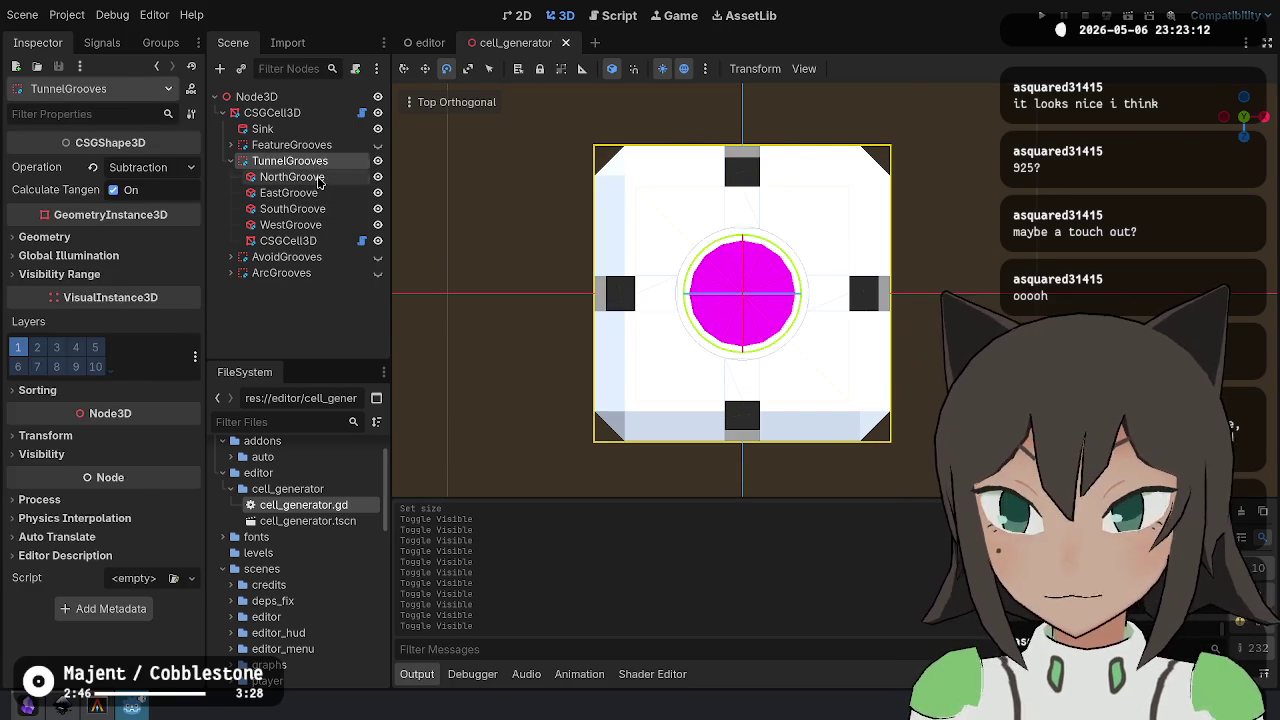
left_click(322, 177)
left_click(331, 163)
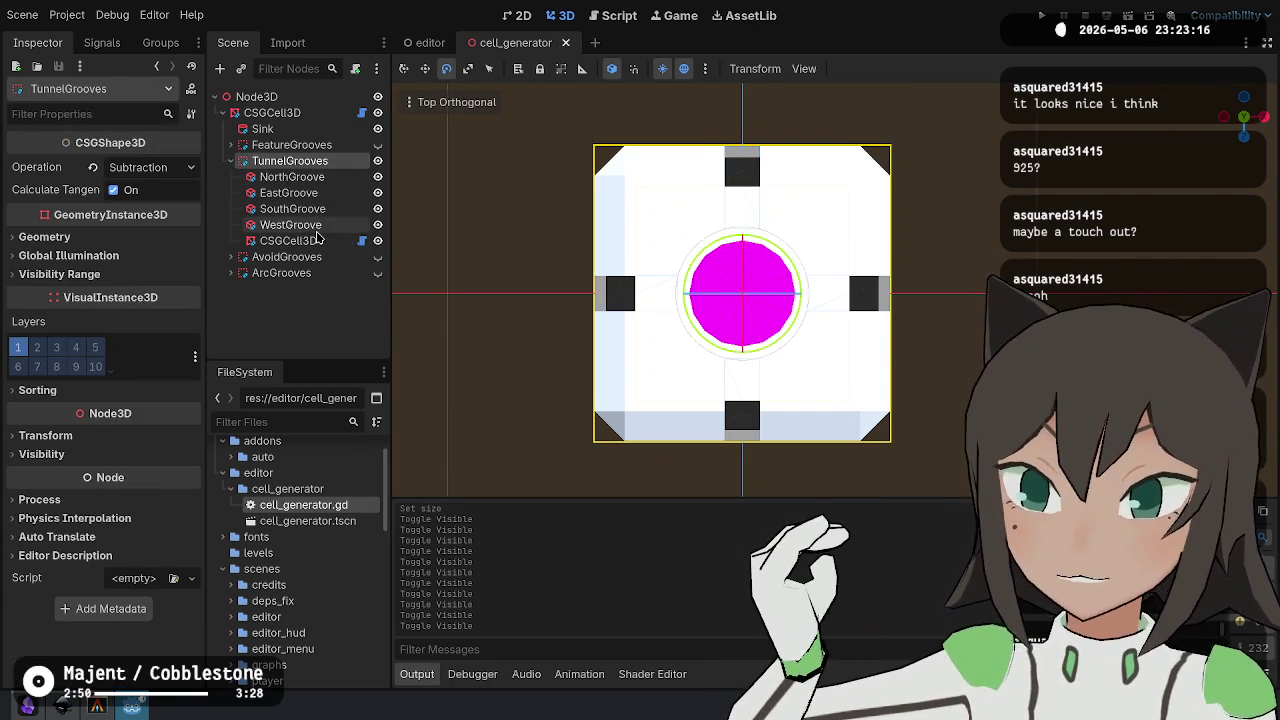
left_click(290, 241)
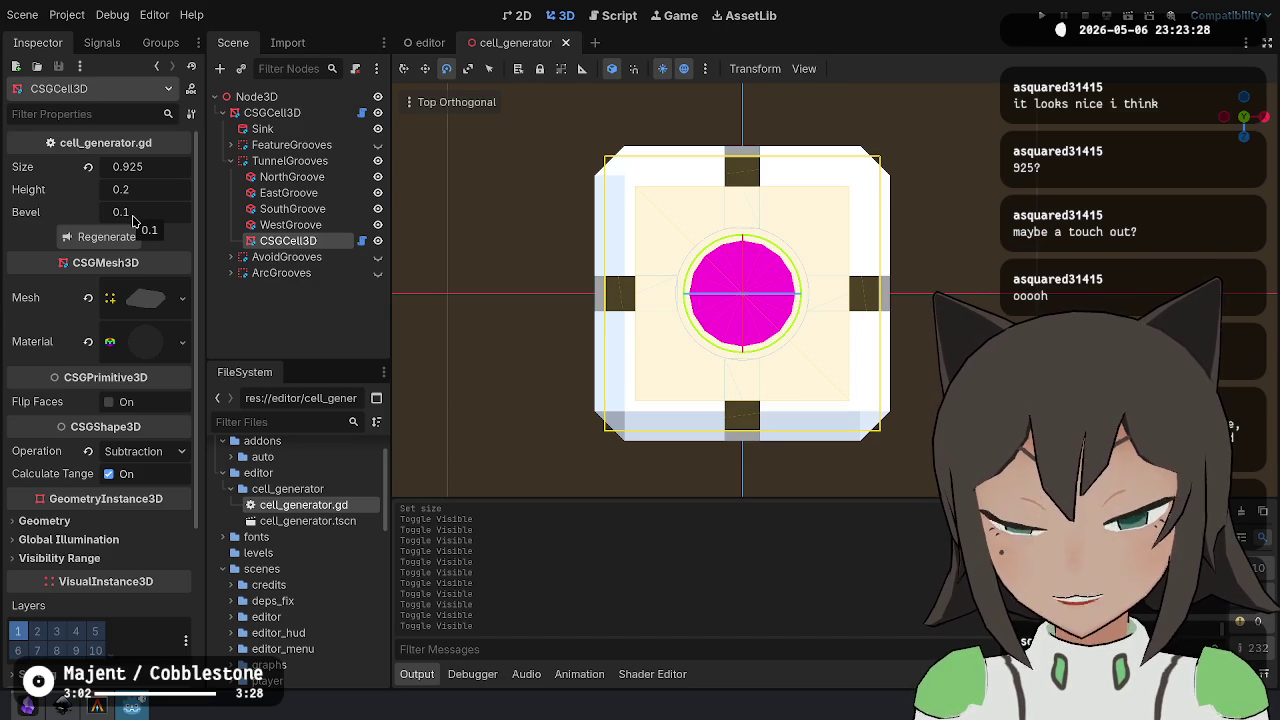
left_click(135, 214)
left_click(157, 213)
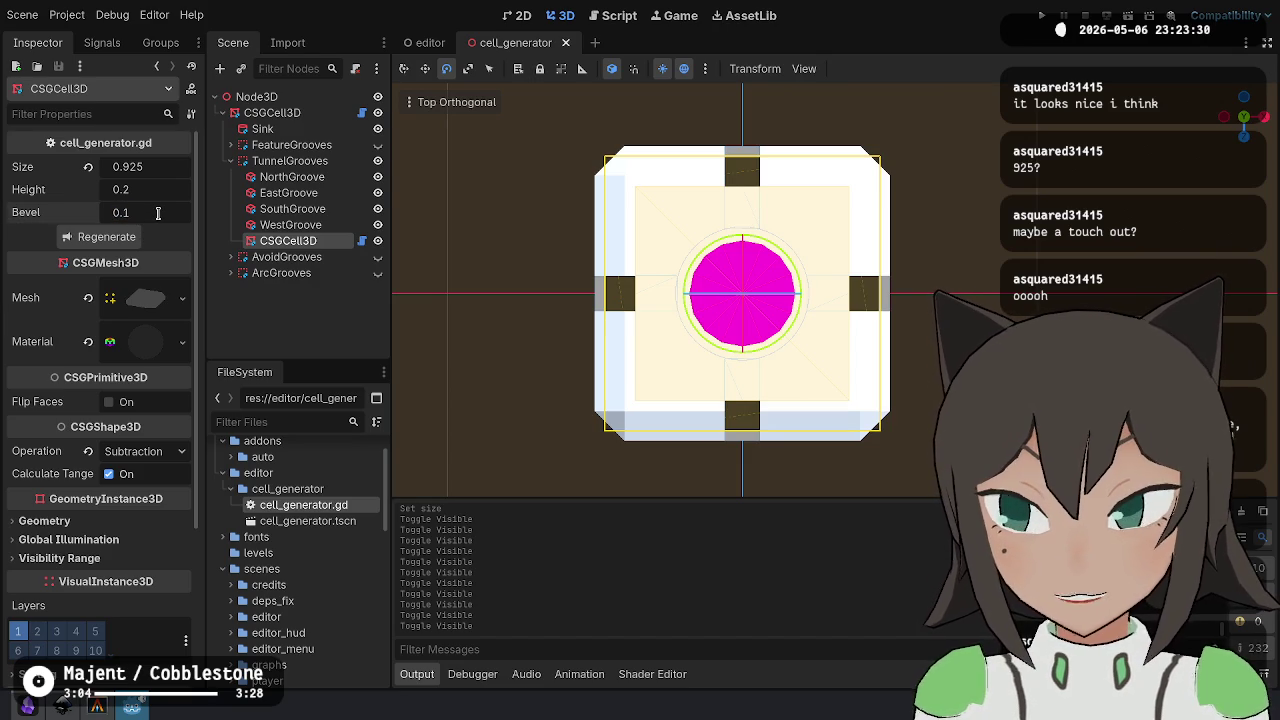
key("Return")
left_click(292, 208)
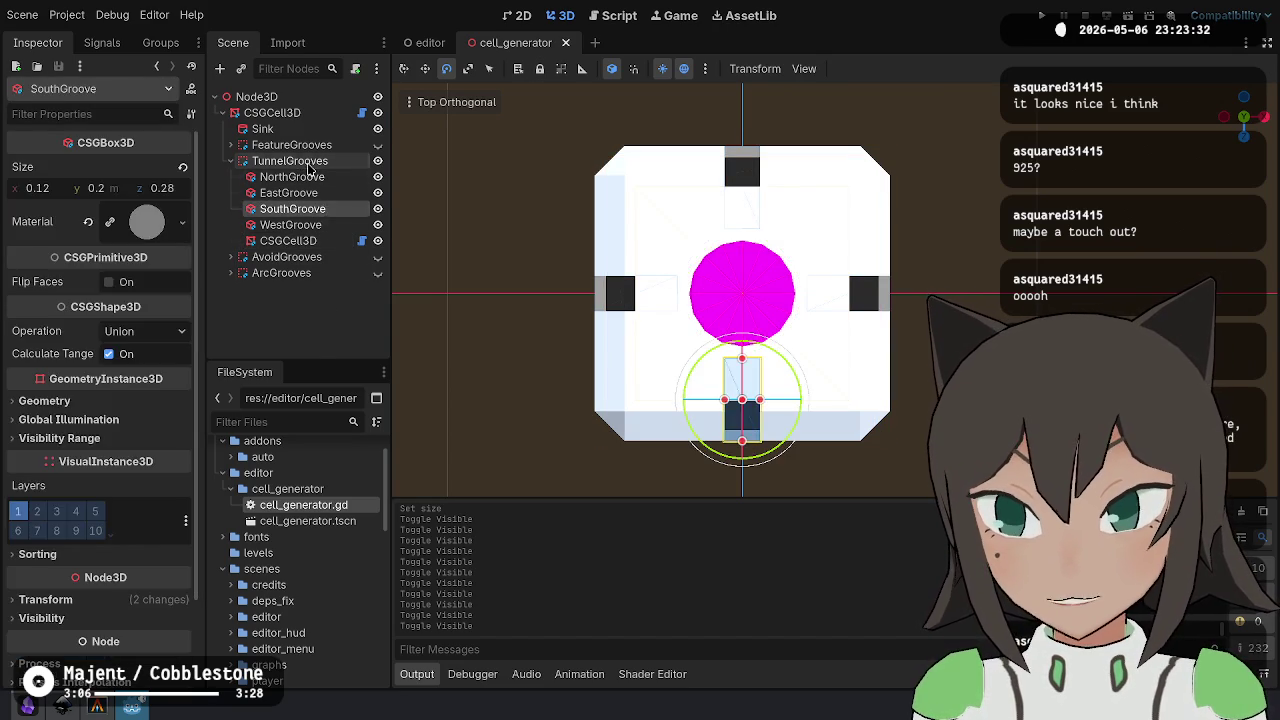
- Duplicate the TunnelGrooves group and rename the copy 'Stubs'
left_click(307, 163)
key("ctrl+d")
left_click(231, 161)
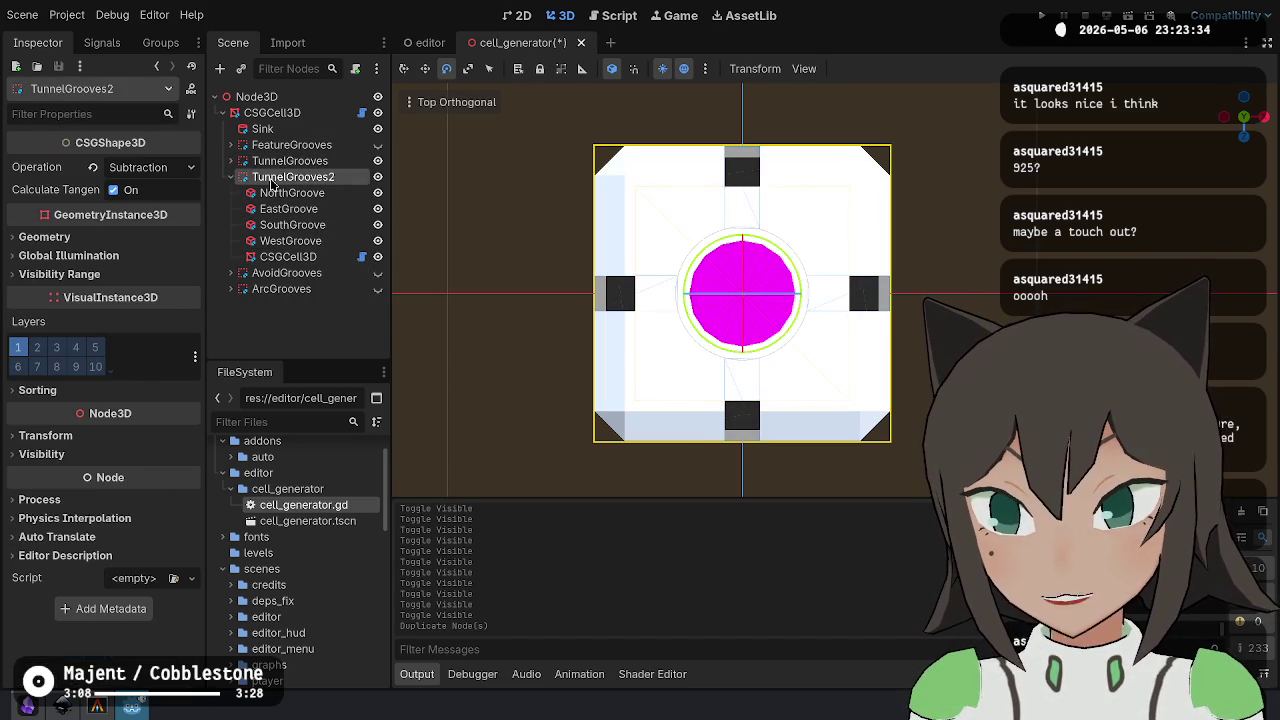
double_click(271, 180)
type("Stu")
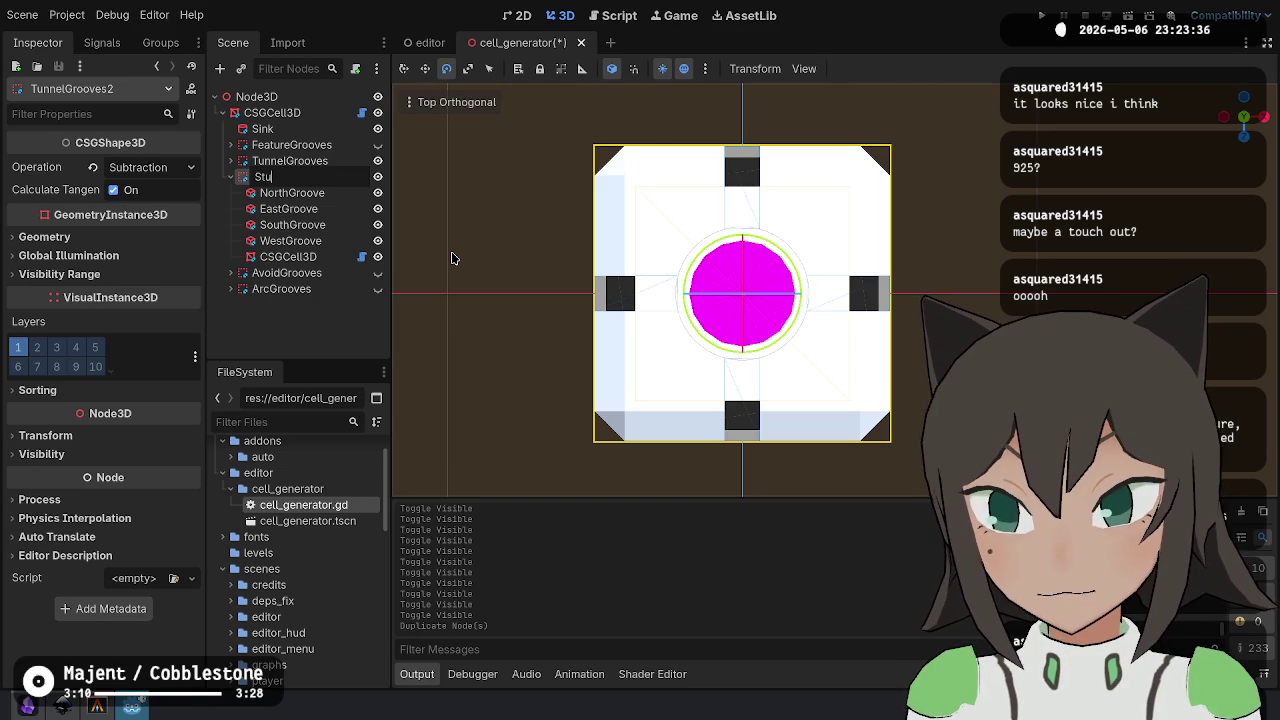
type("bs")
key("Return")
- Delete every copied groove except NorthGroove in Stubs and hide TunnelGrooves
double_click(336, 194)
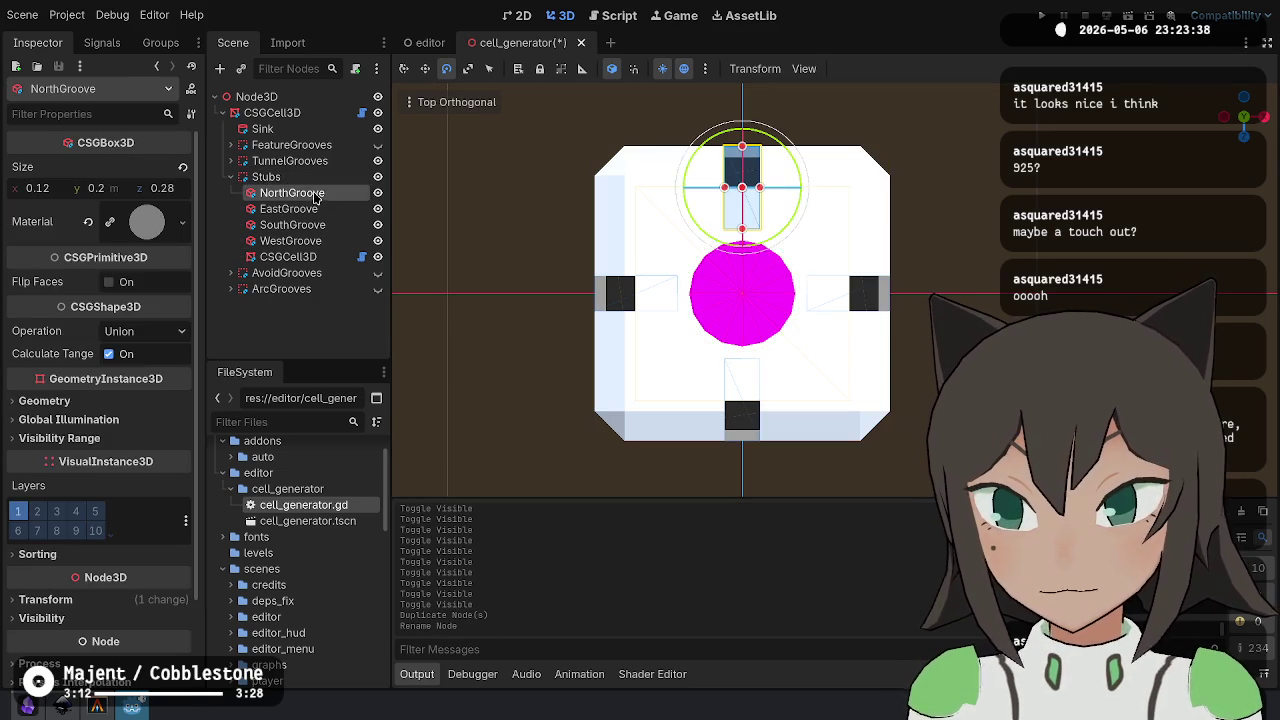
left_click(340, 197)
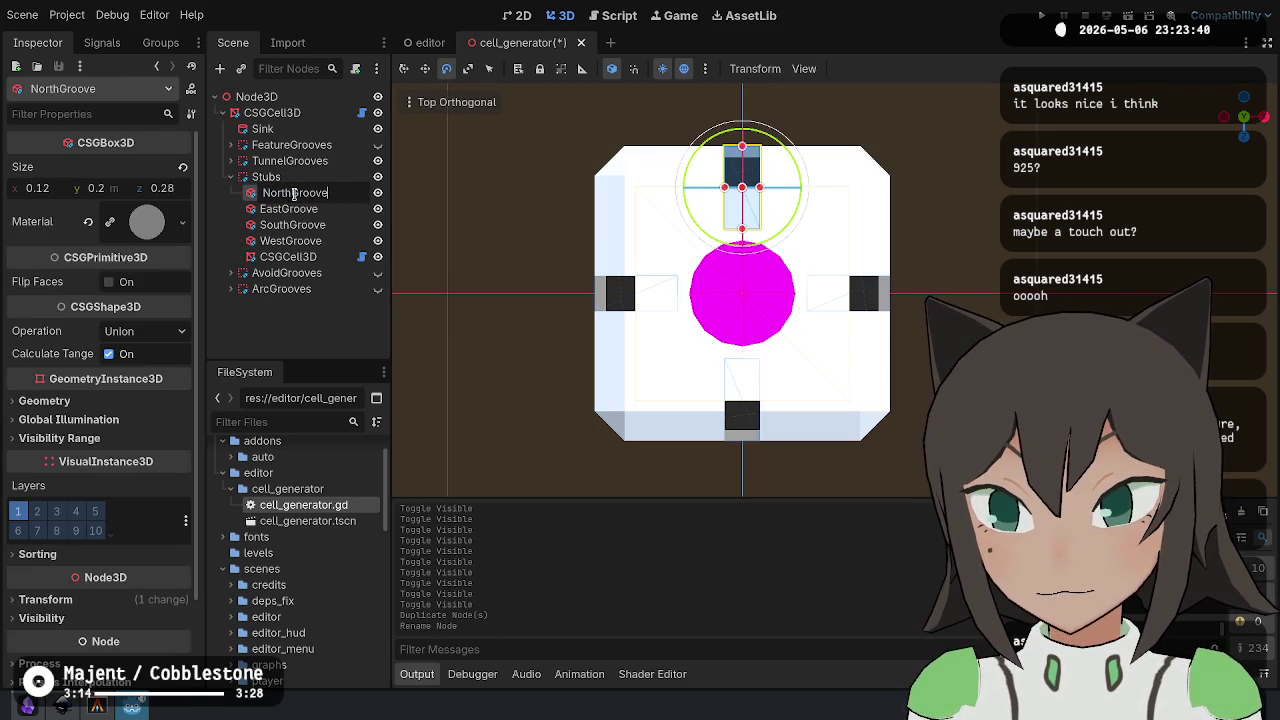
key("Return")
left_click(289, 209)
left_click(288, 257, "shift")
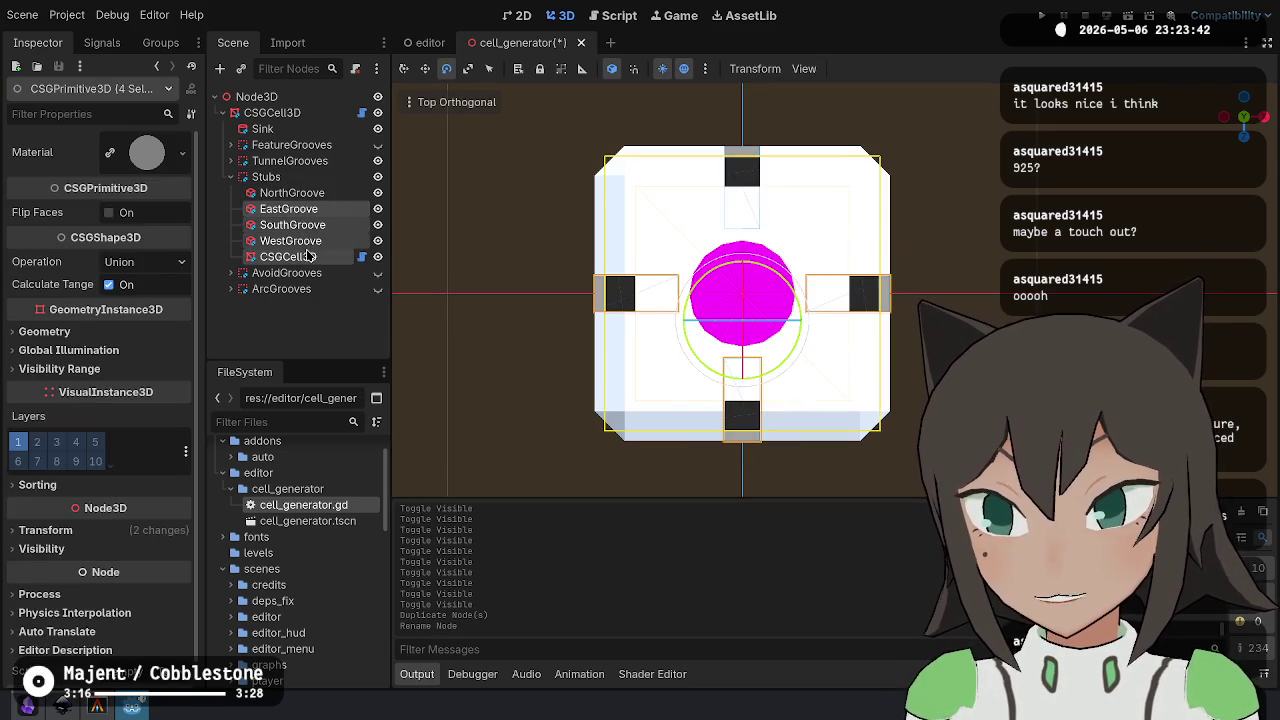
key("Delete")
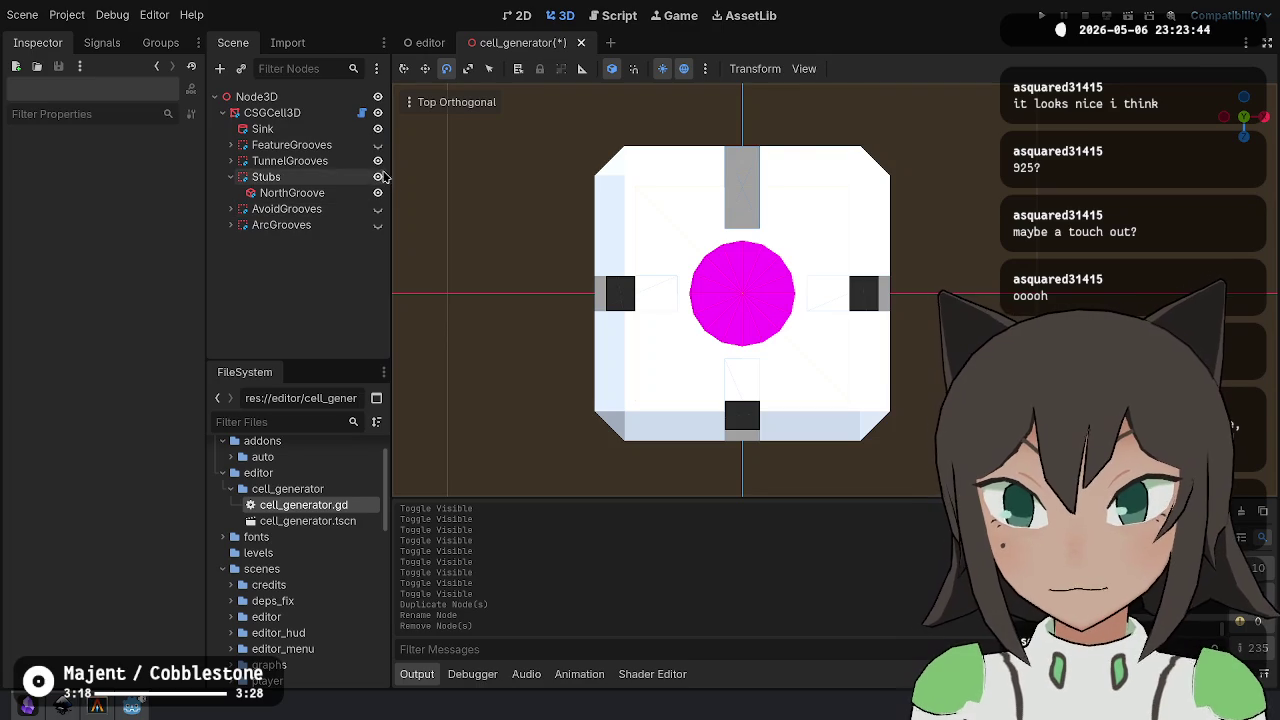
left_click(378, 160)
left_click(270, 192)
- Shorten the north stub to 0.175 long, keeping its width at 0.12
left_click(180, 188)
key("shift+Tab")
key("shift+Tab")
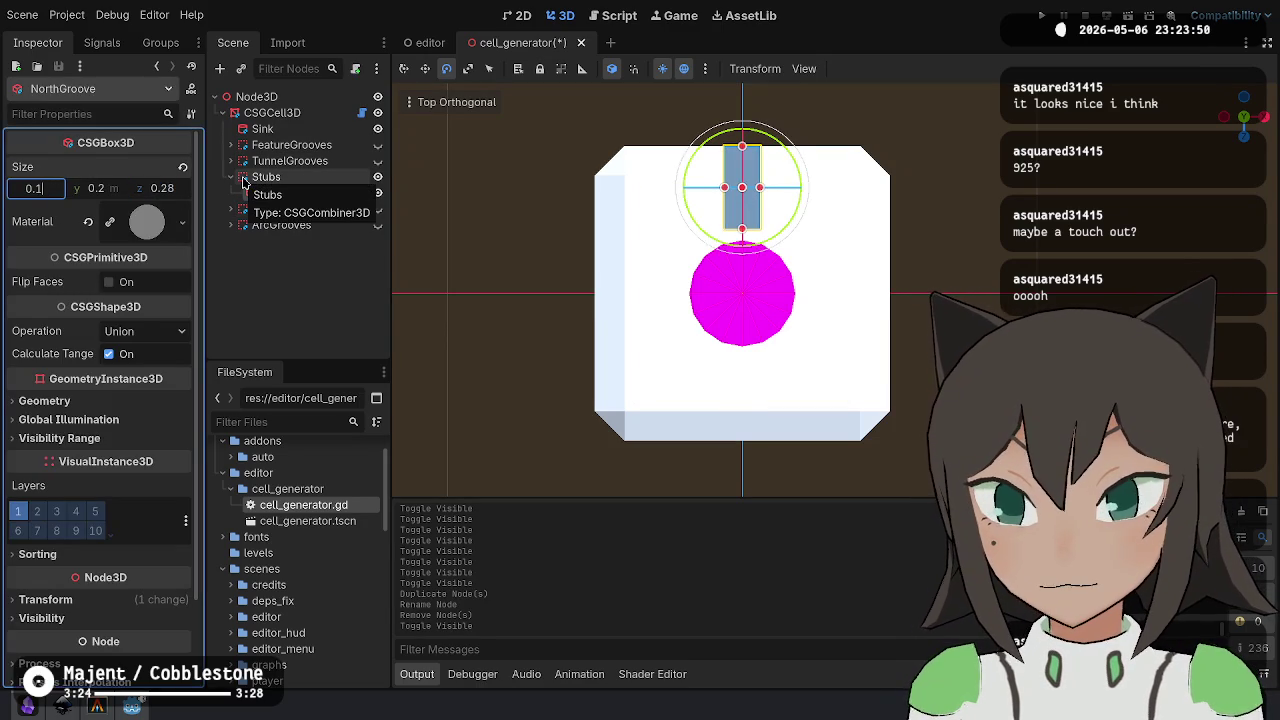
key("Tab")
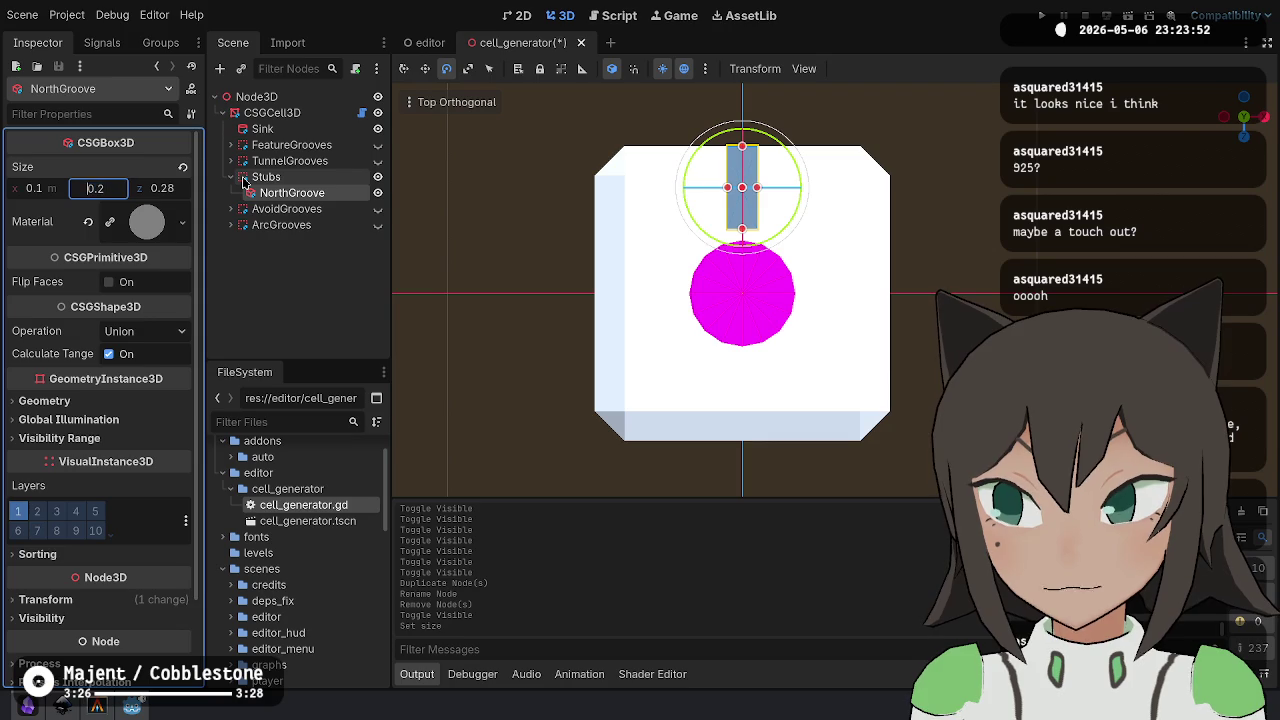
key("ctrl+z")
key("Tab")
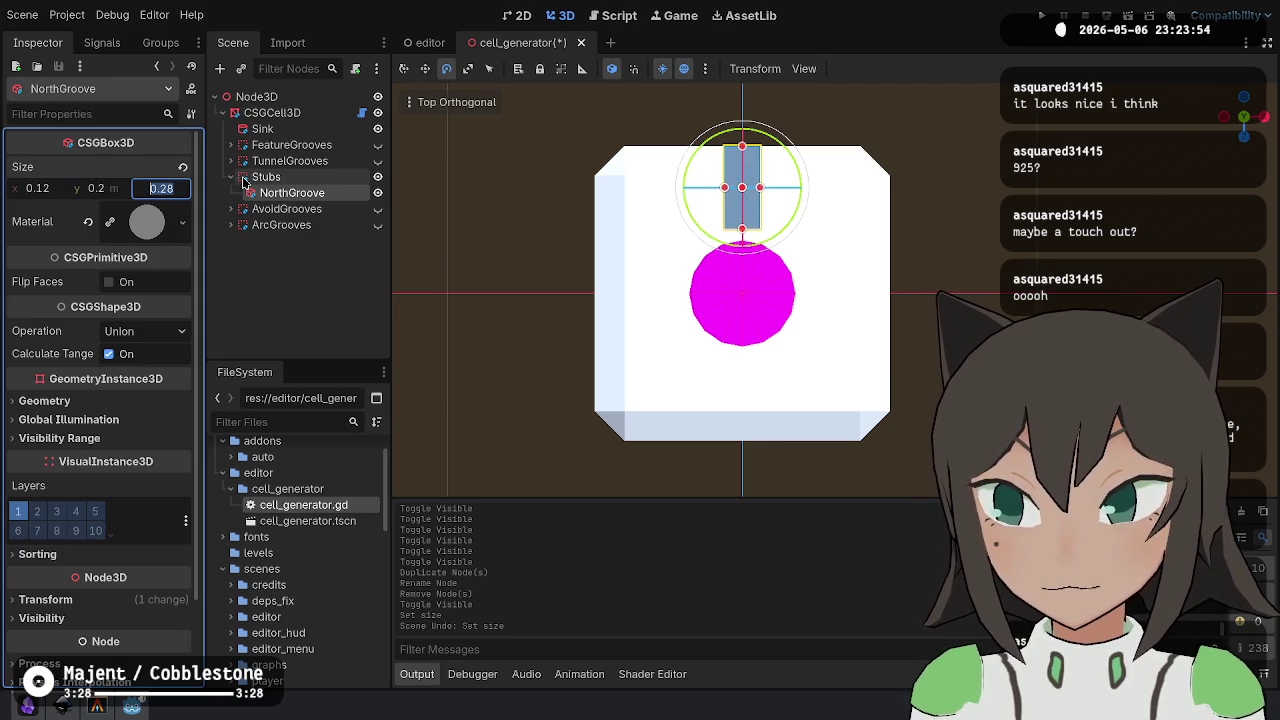
type(".175")
type("0.175")
key("Return")
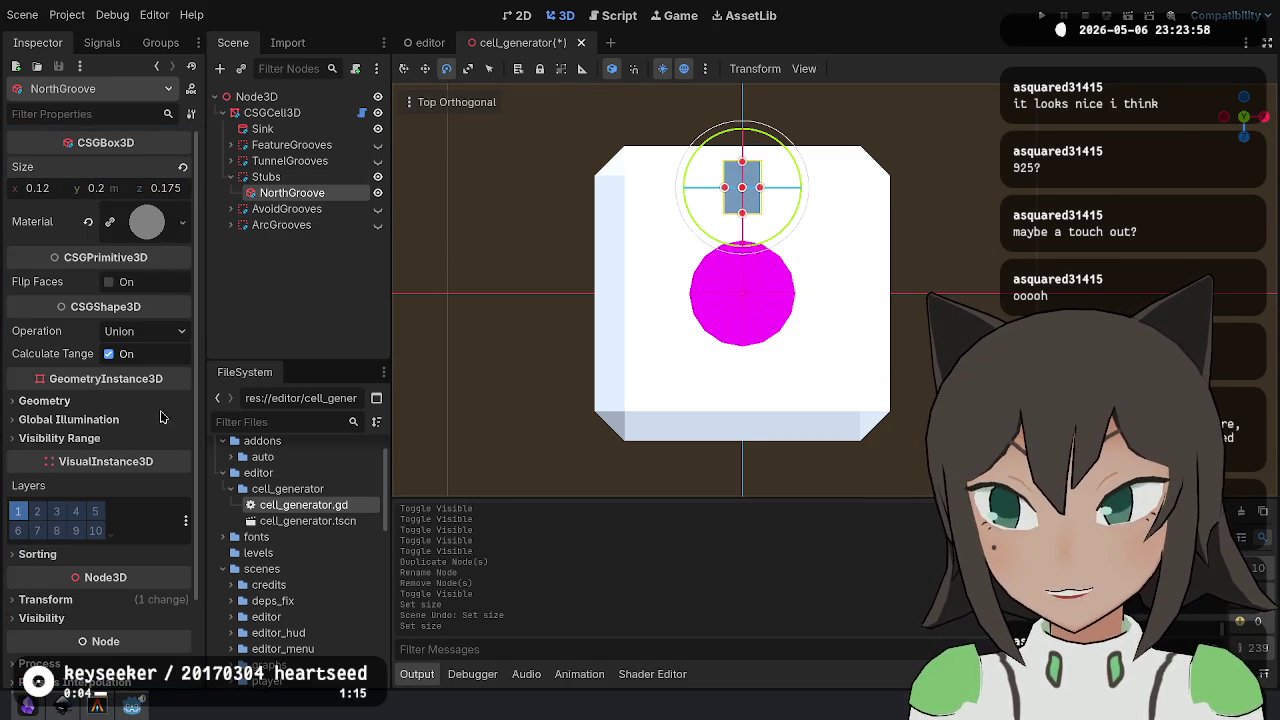
- Move the north stub to z position -0.413 at the tile's top edge
left_click(150, 599)
left_click(160, 640)
type(".5")
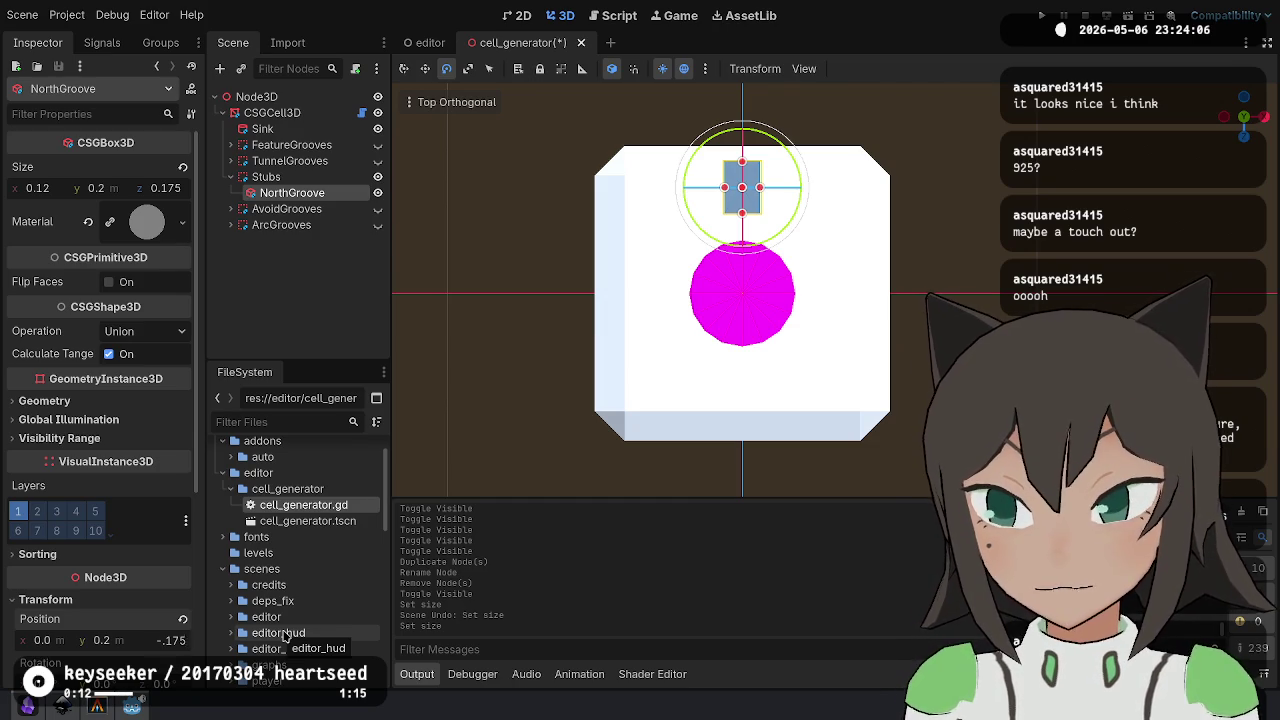
key("Return")
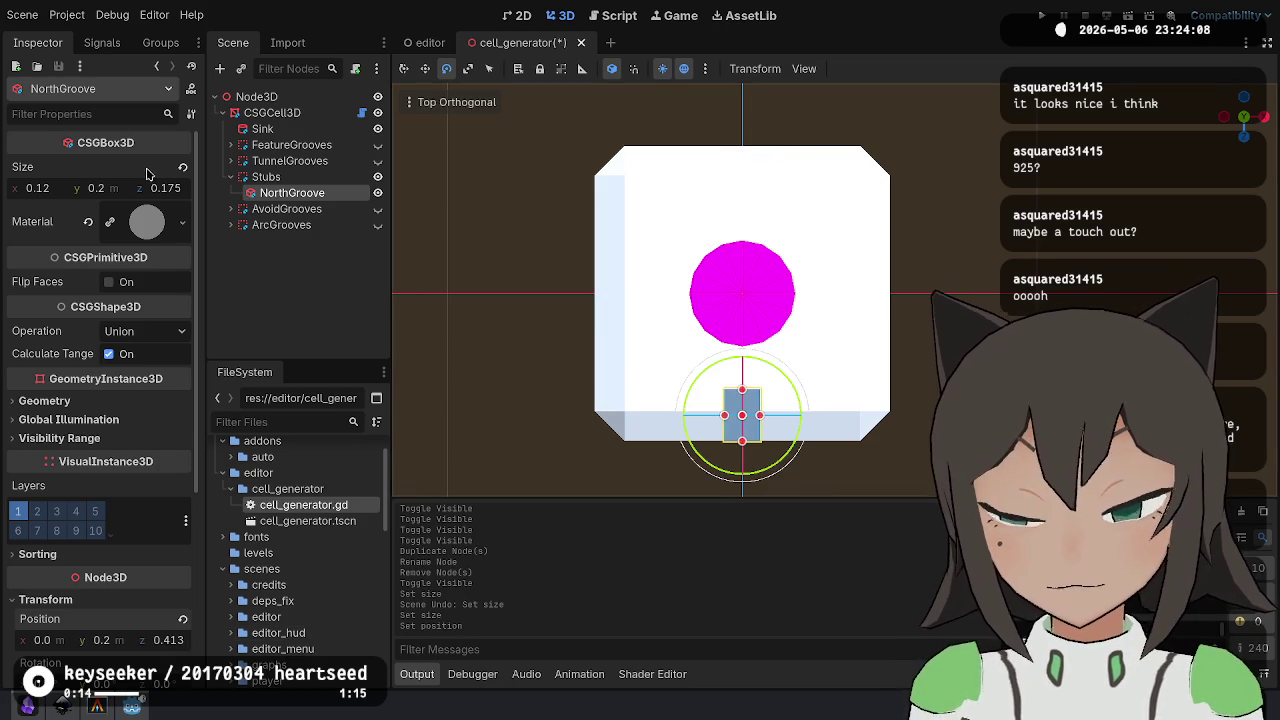
left_click(168, 640)
type("-0.413")
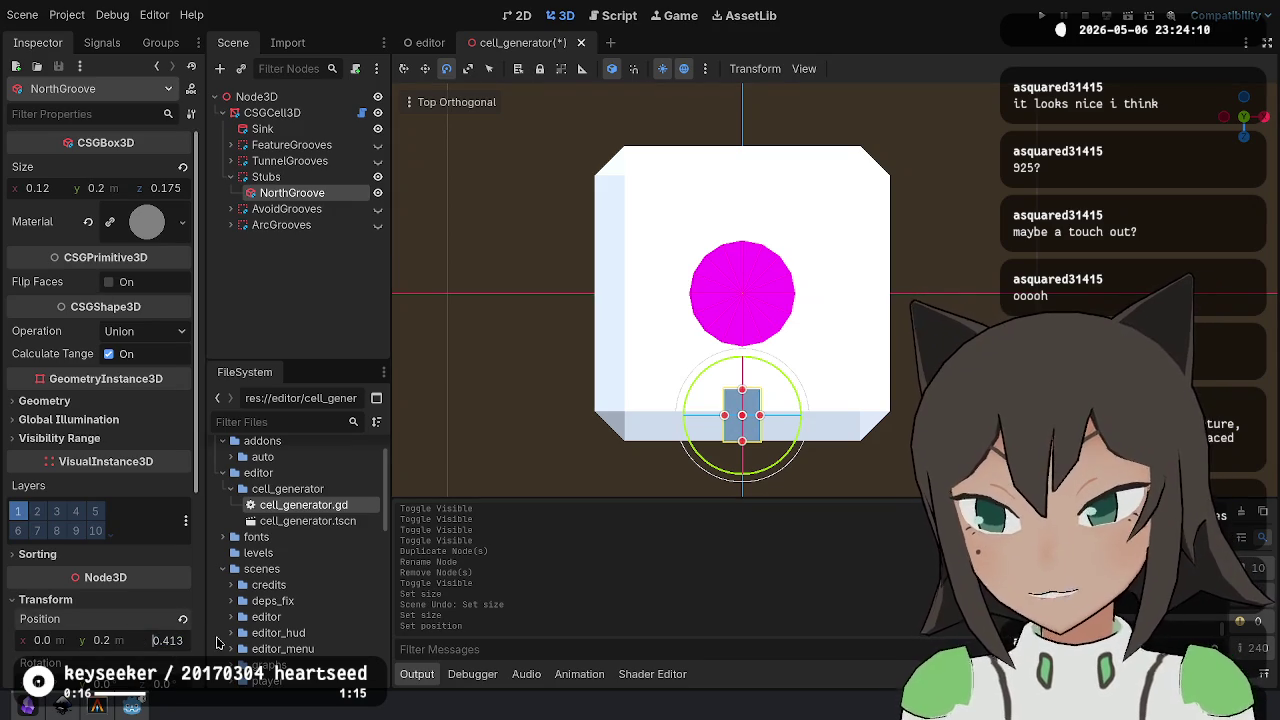
key("Return")
left_click(175, 645)
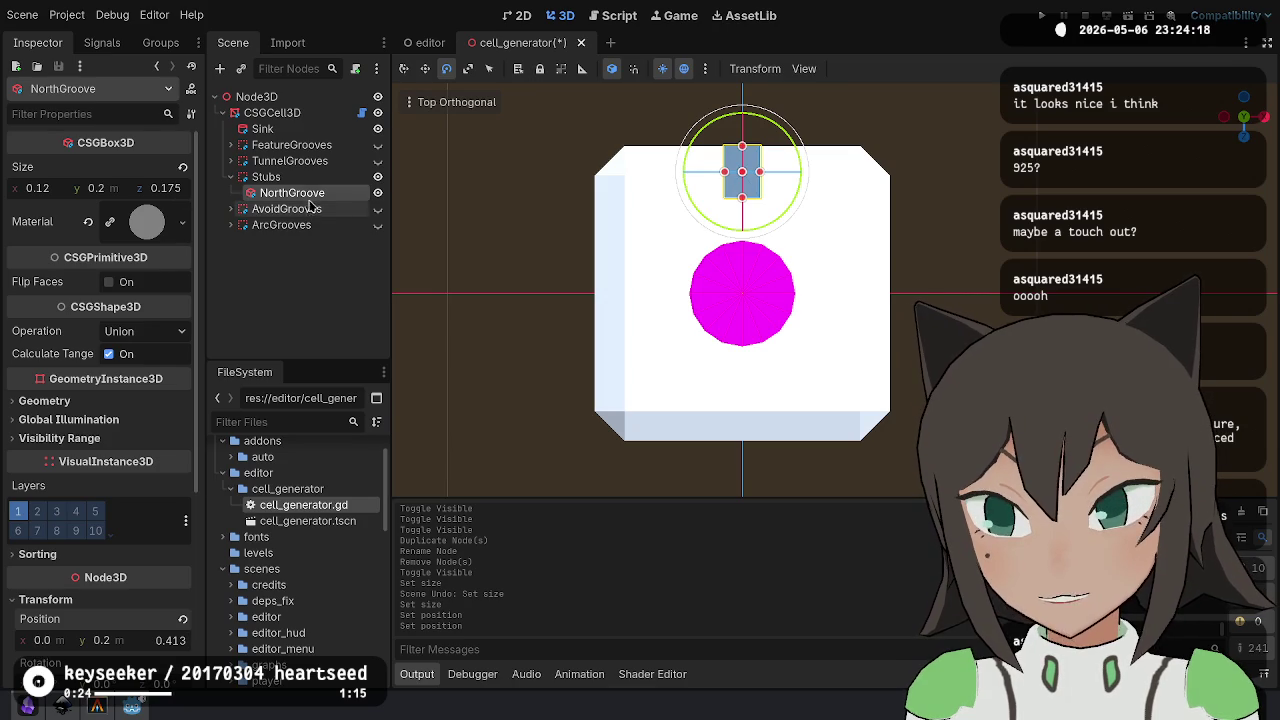
left_click(230, 160)
left_click(286, 243)
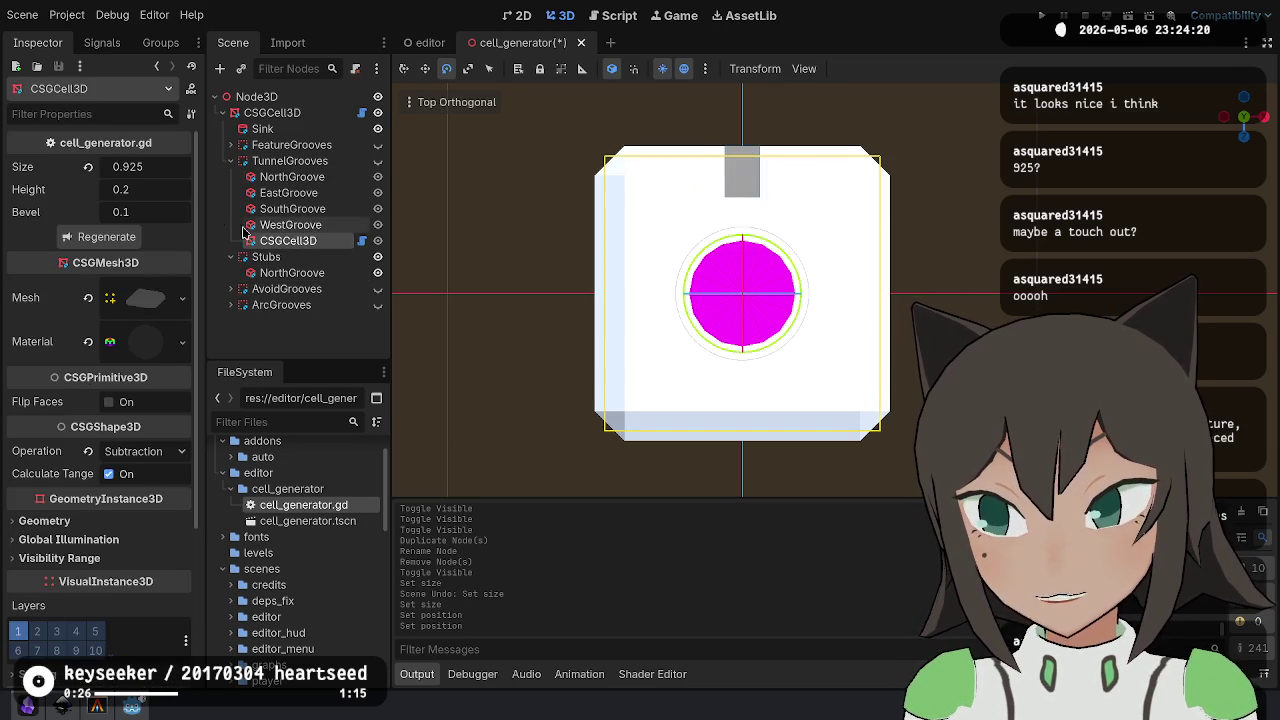
- Shrink the inner subtraction cell's size to 0.92 with the tunnel grooves shown
left_click(165, 167)
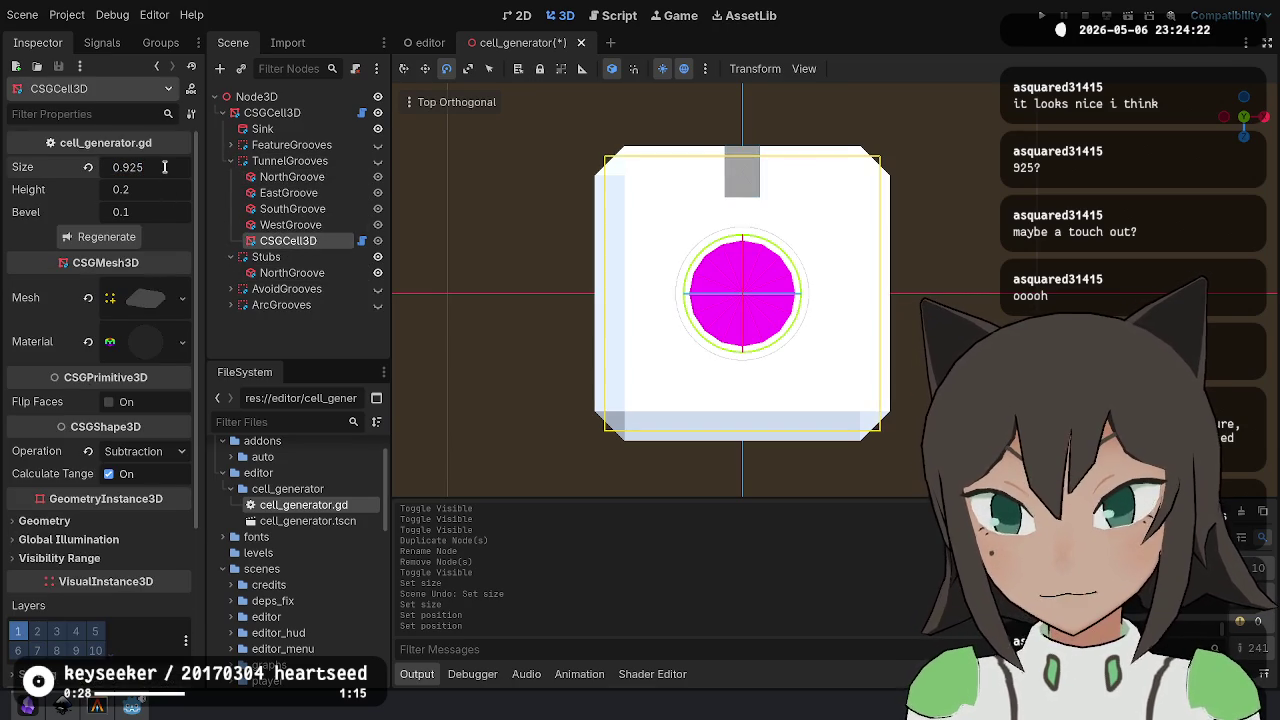
left_click(377, 160)
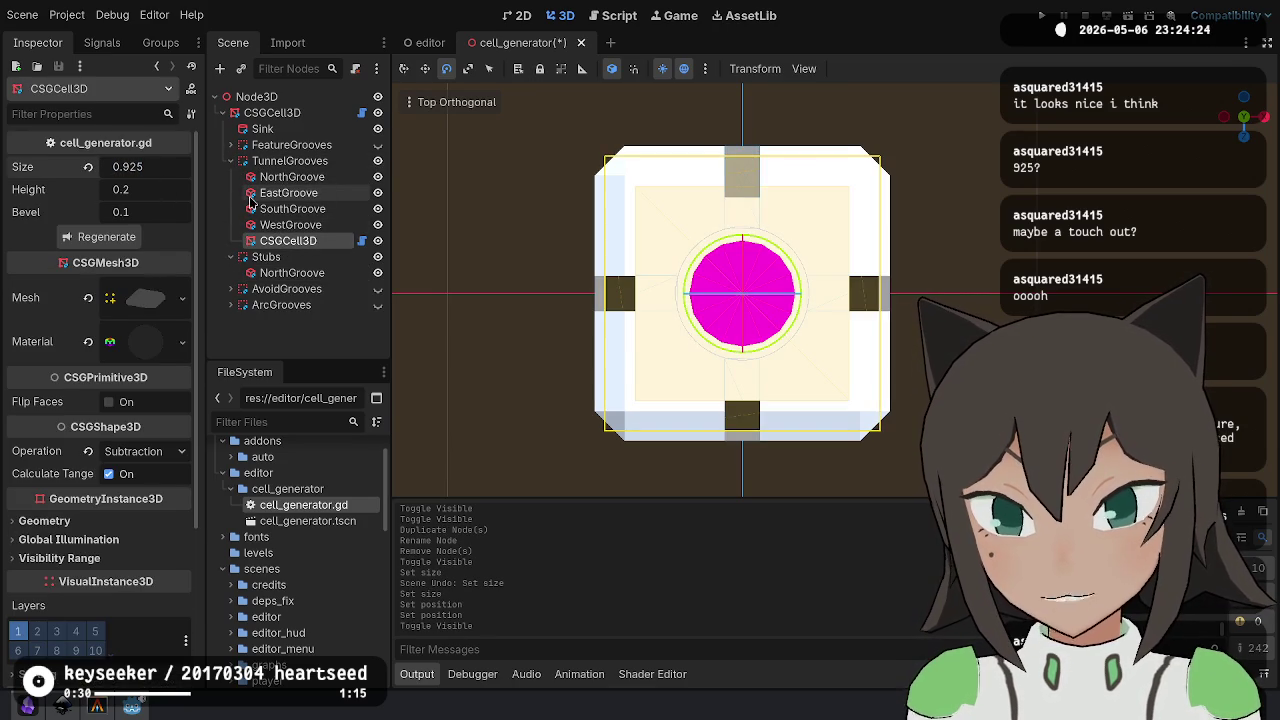
left_click(158, 168)
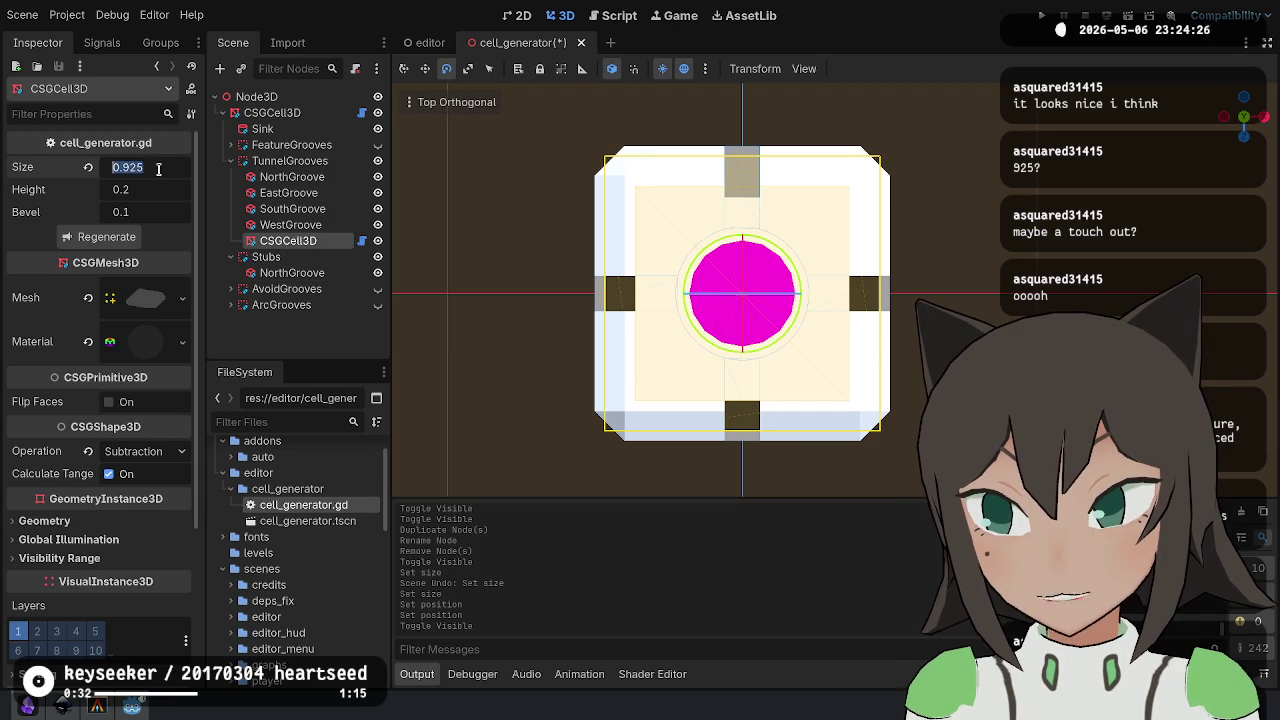
type("0.92")
key("Return")
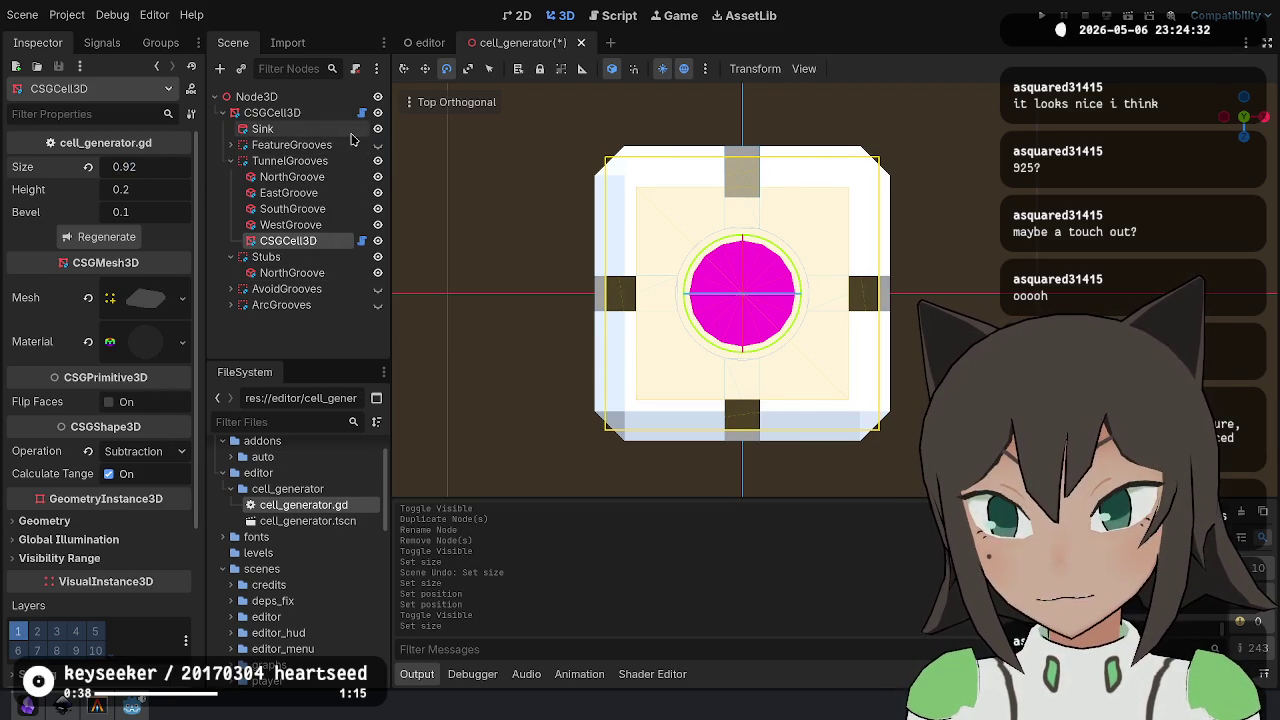
- Collapse TunnelGrooves and select the north stub groove box under Stubs
left_click(230, 161)
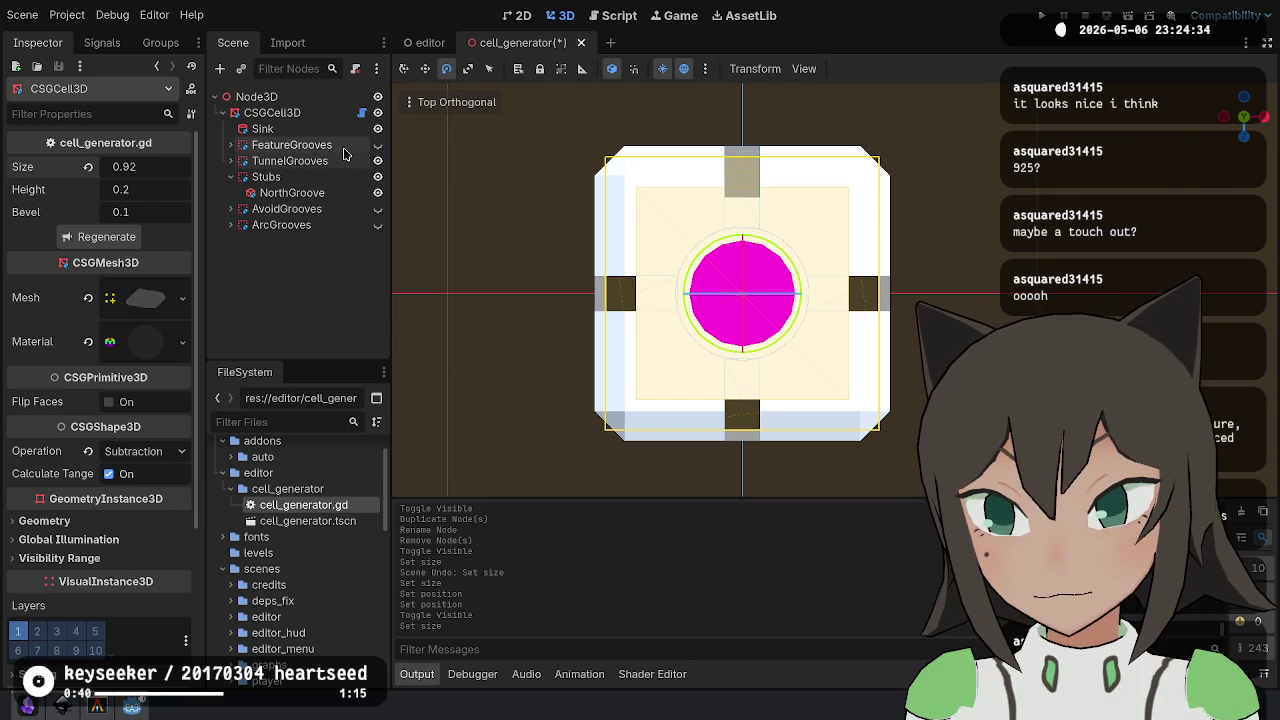
left_click(292, 145)
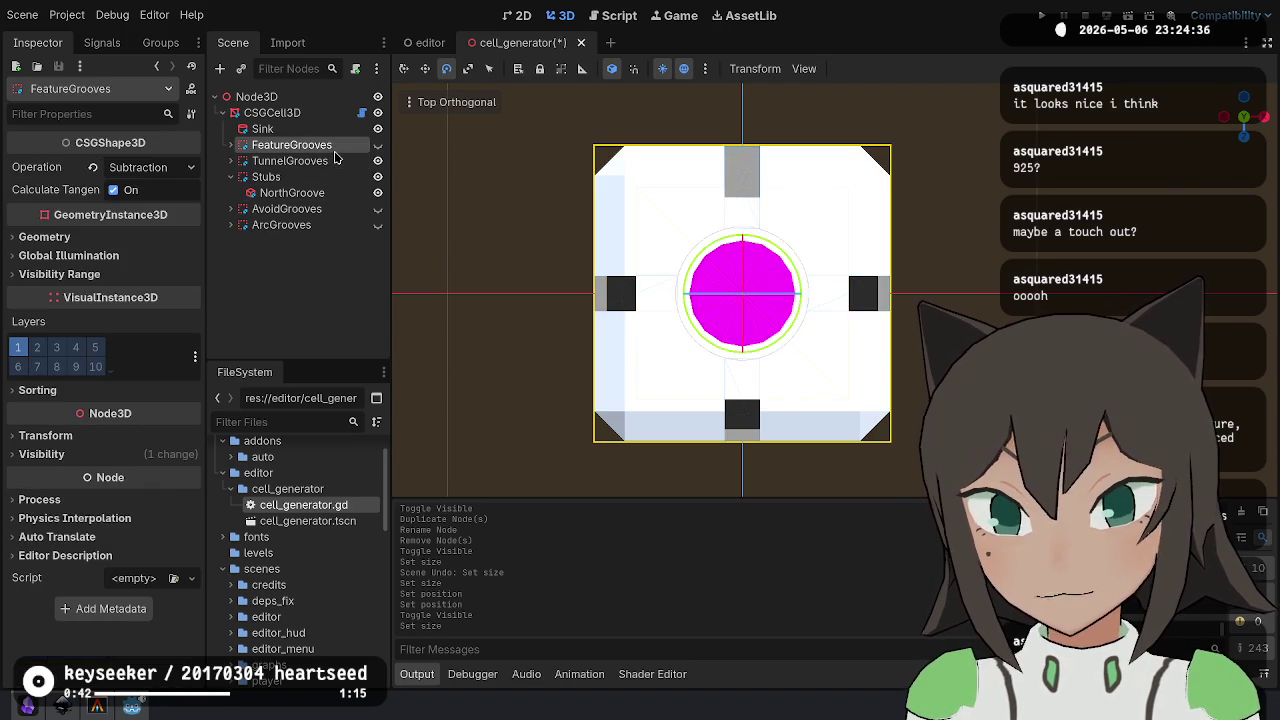
left_click(274, 195)
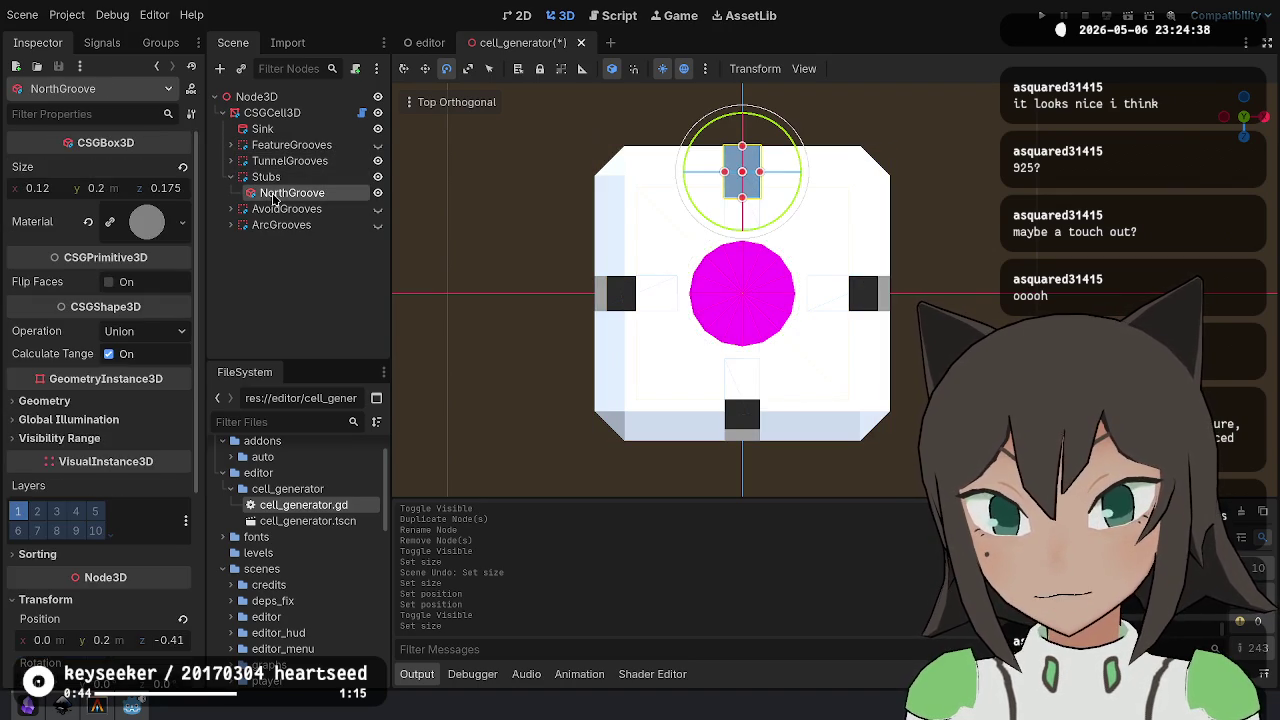
- Set the north stub's depth to 0.18 and z position to -0.41, then save
left_click(172, 189)
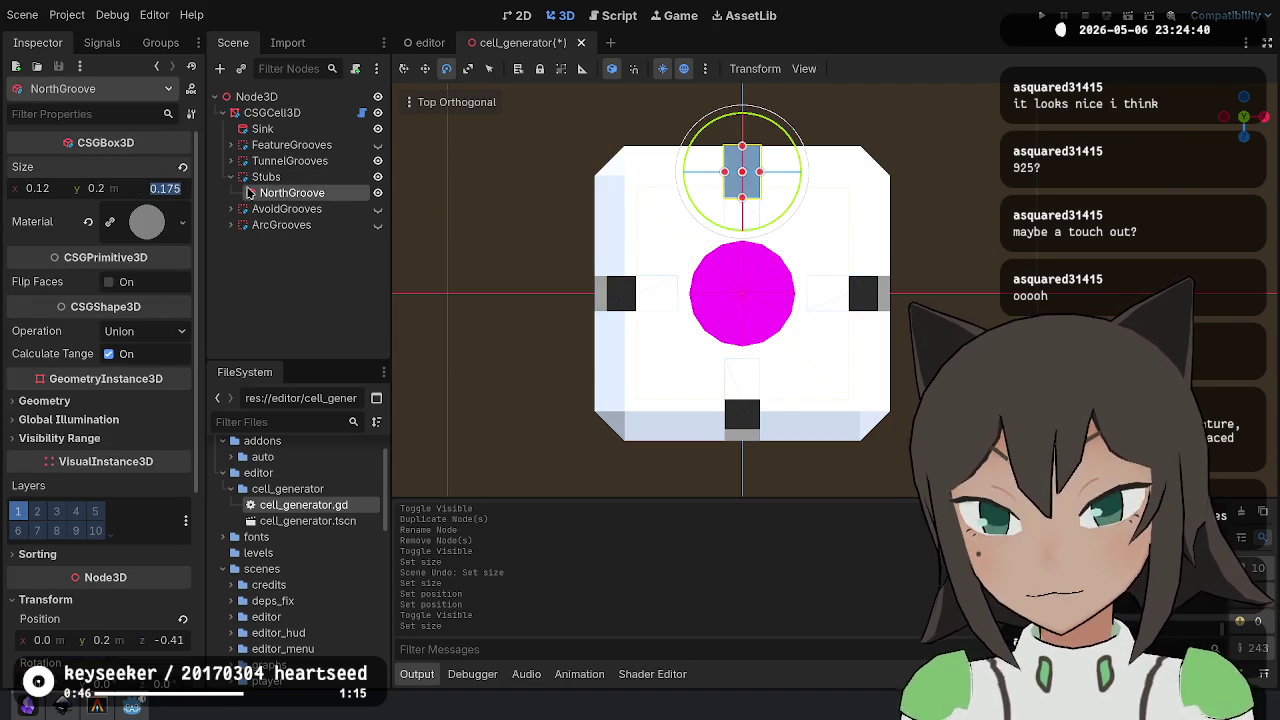
key("BackSpace")
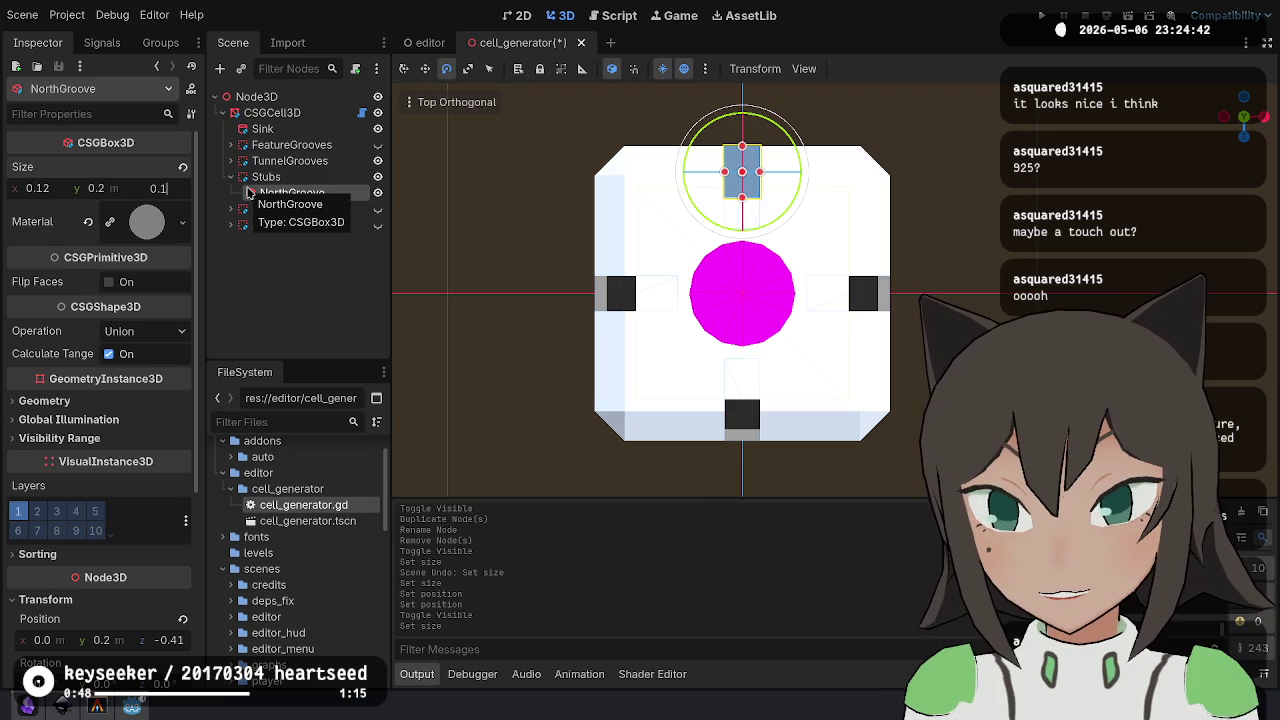
type("8")
key("Return")
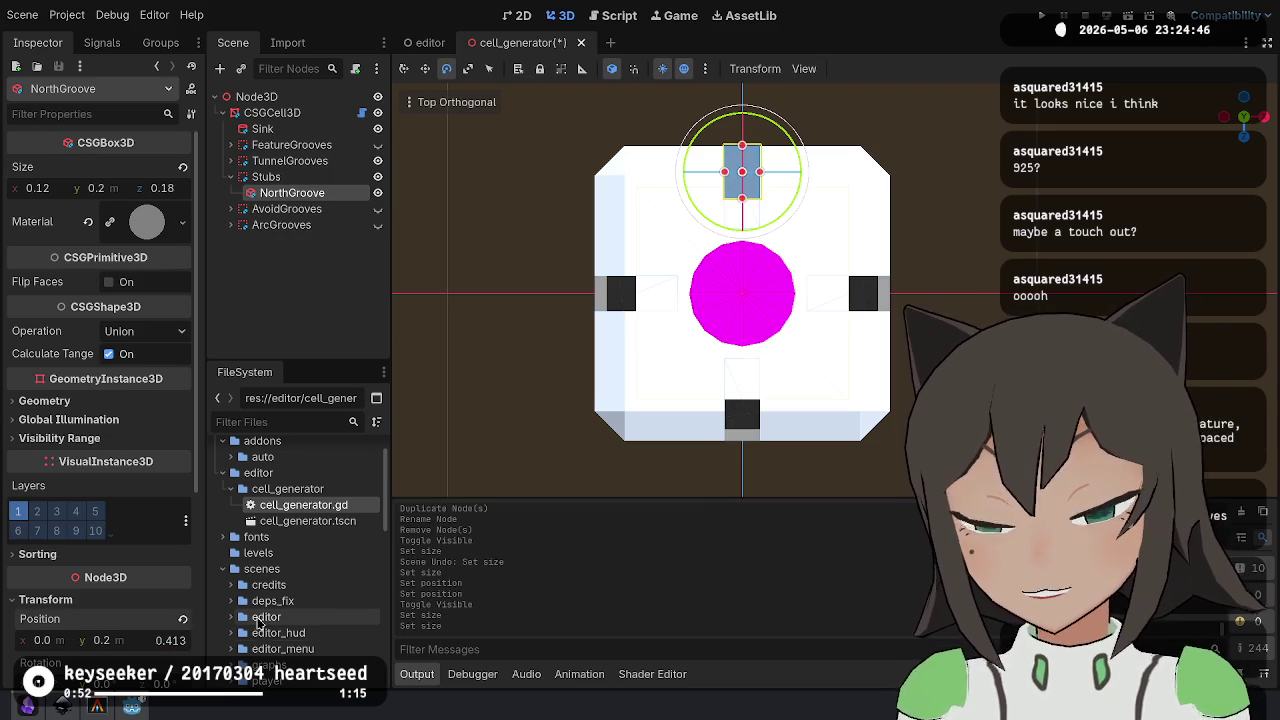
type(".5")
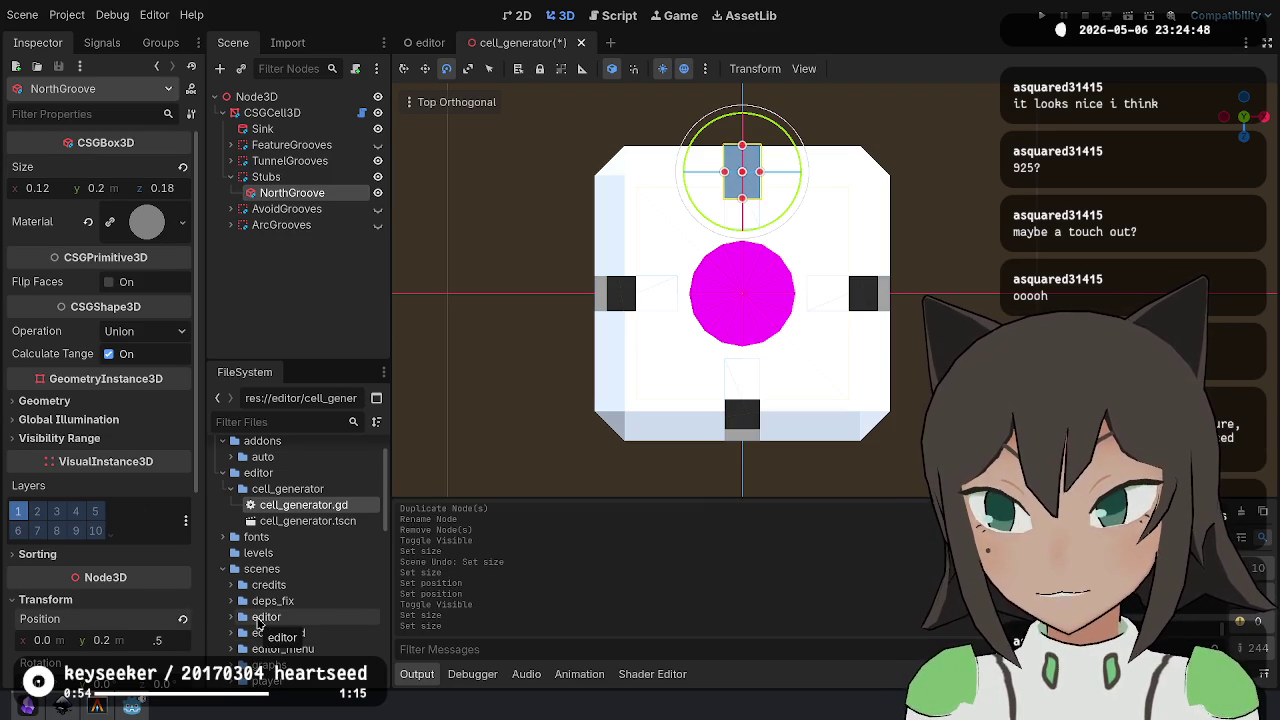
type("9")
key("Return")
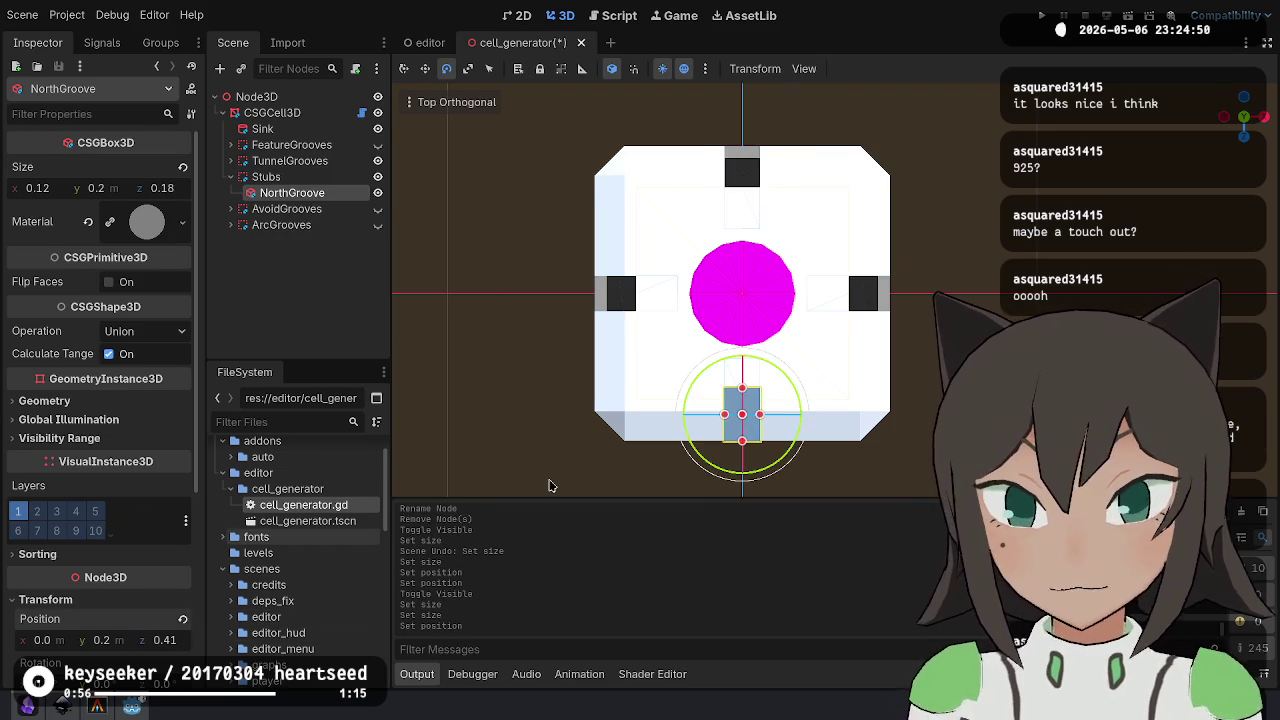
type("-0.41")
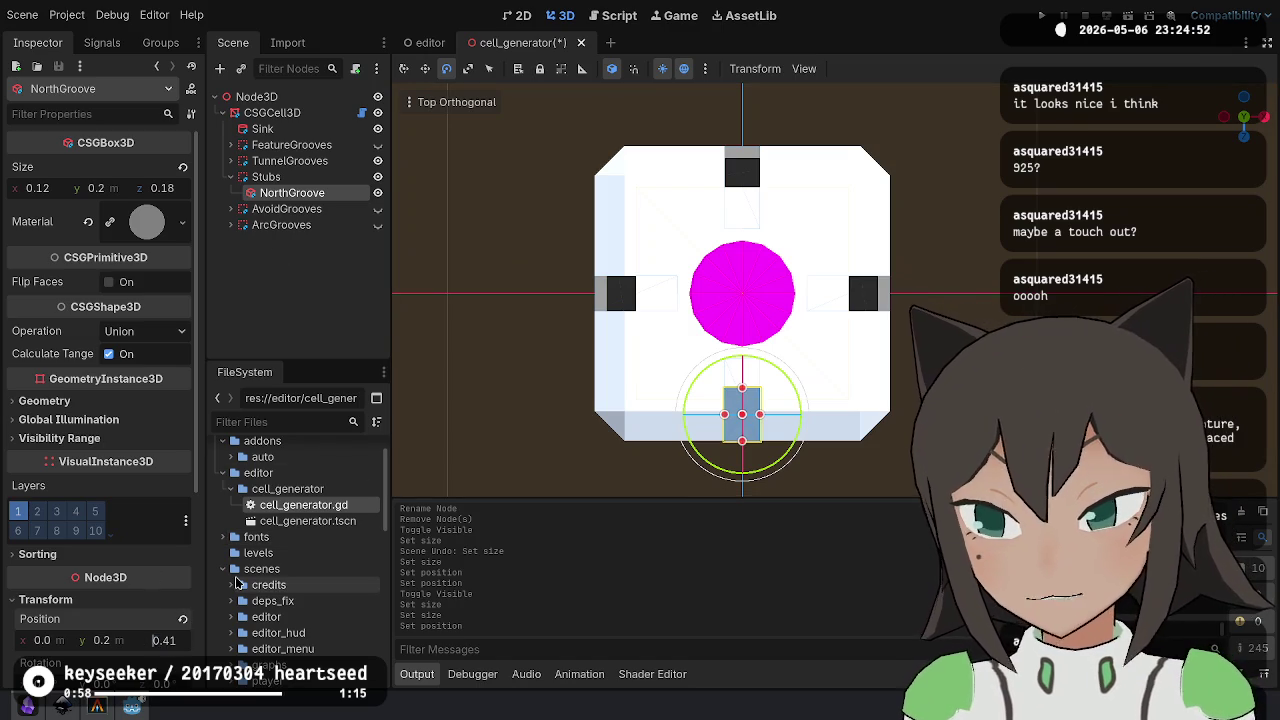
key("Return")
key("ctrl+s")
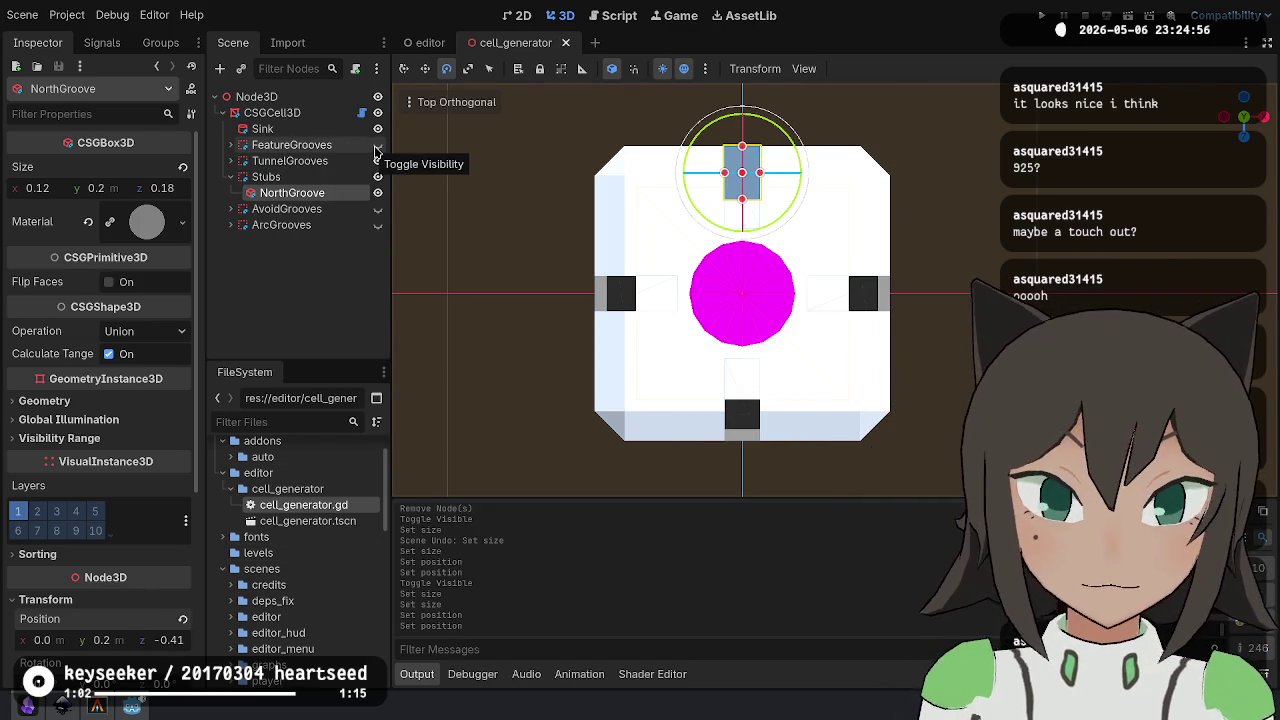
left_click(377, 146)
left_click(377, 146)
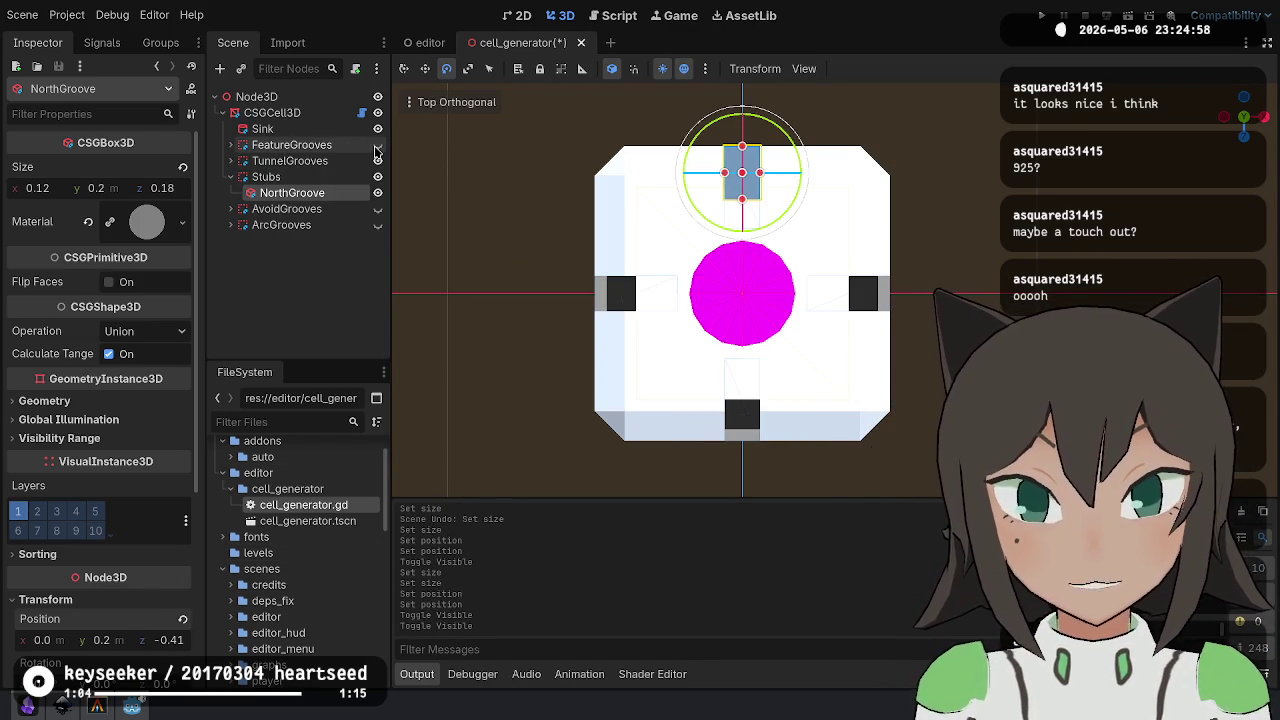
key("ctrl+s")
- Clear the selection and pan and zoom the top view around the tile
key("w")
left_click(800, 217)
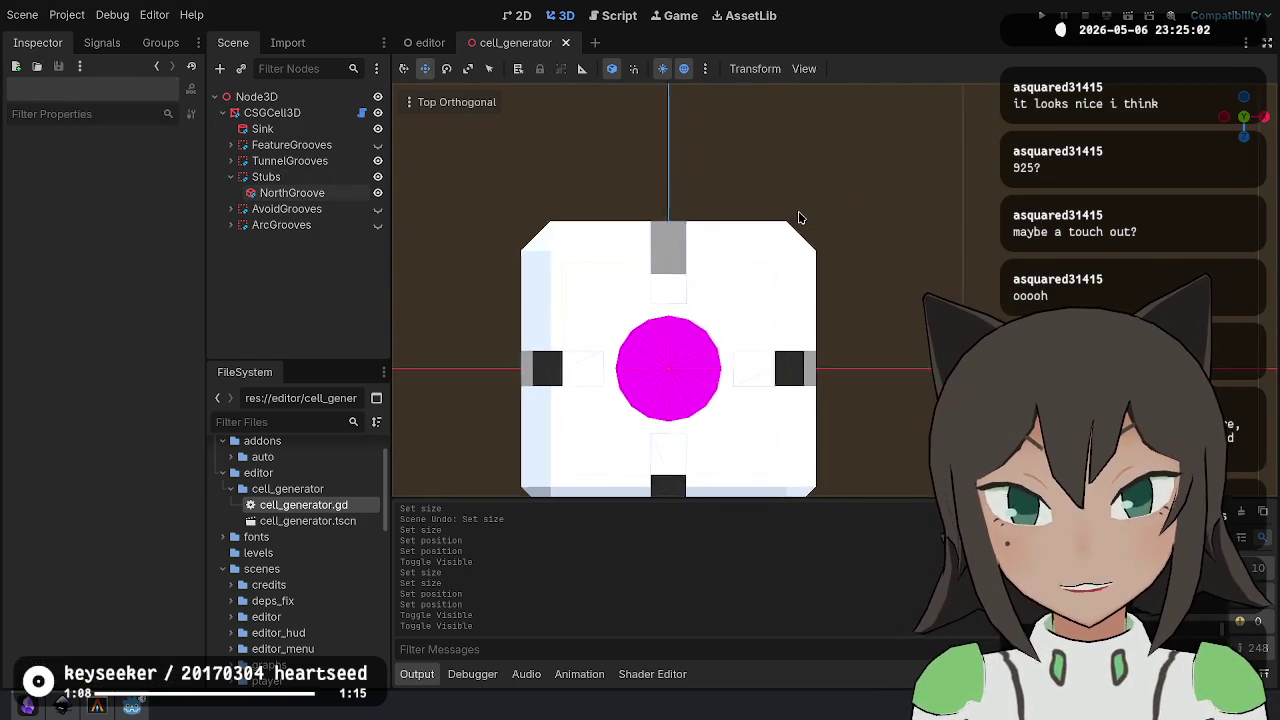
scroll(854, 194, "up", 3)
scroll(680, 230, "up", 1)
left_click_drag(698, 262, 829, 330)
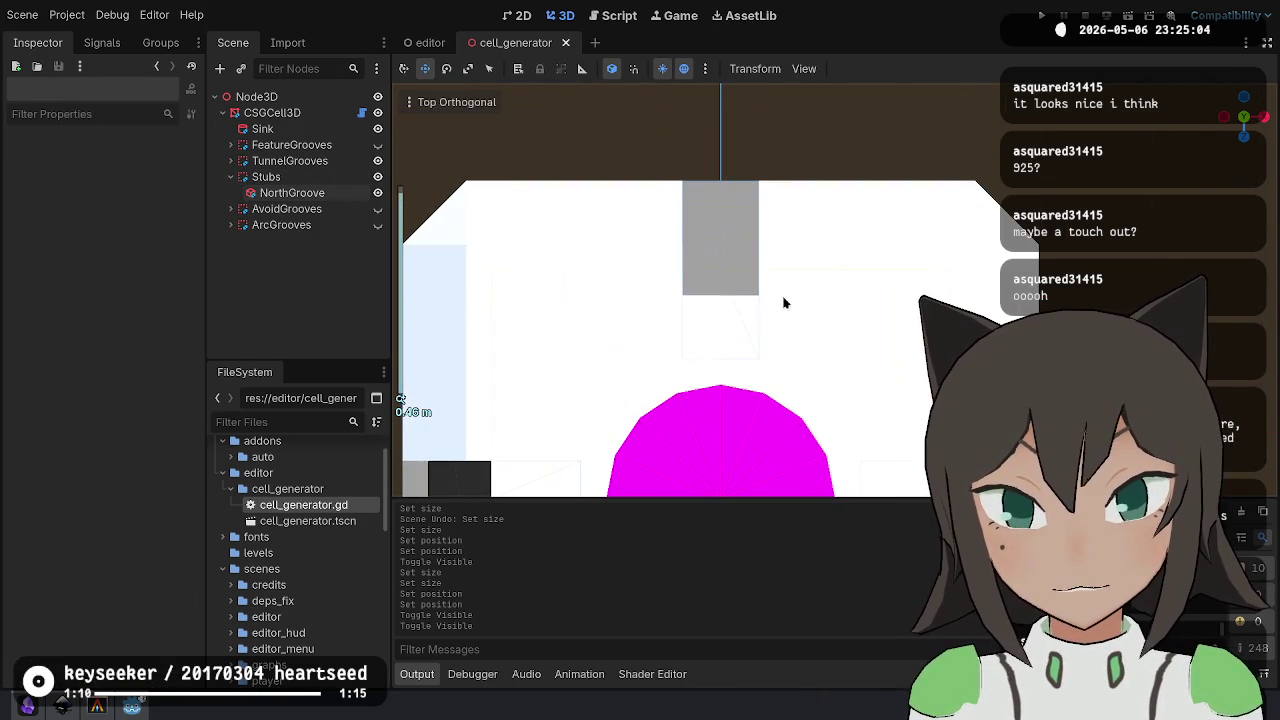
scroll(847, 169, "down", 5)
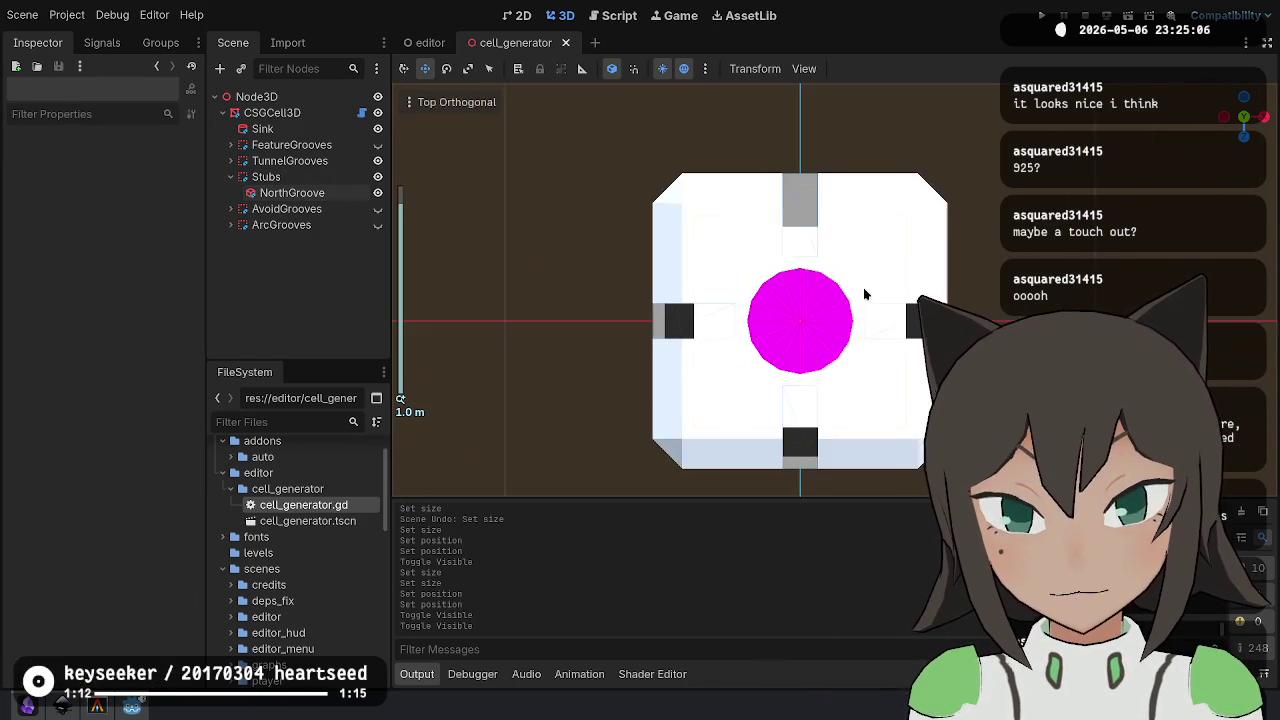
left_click_drag(820, 220, 780, 277)
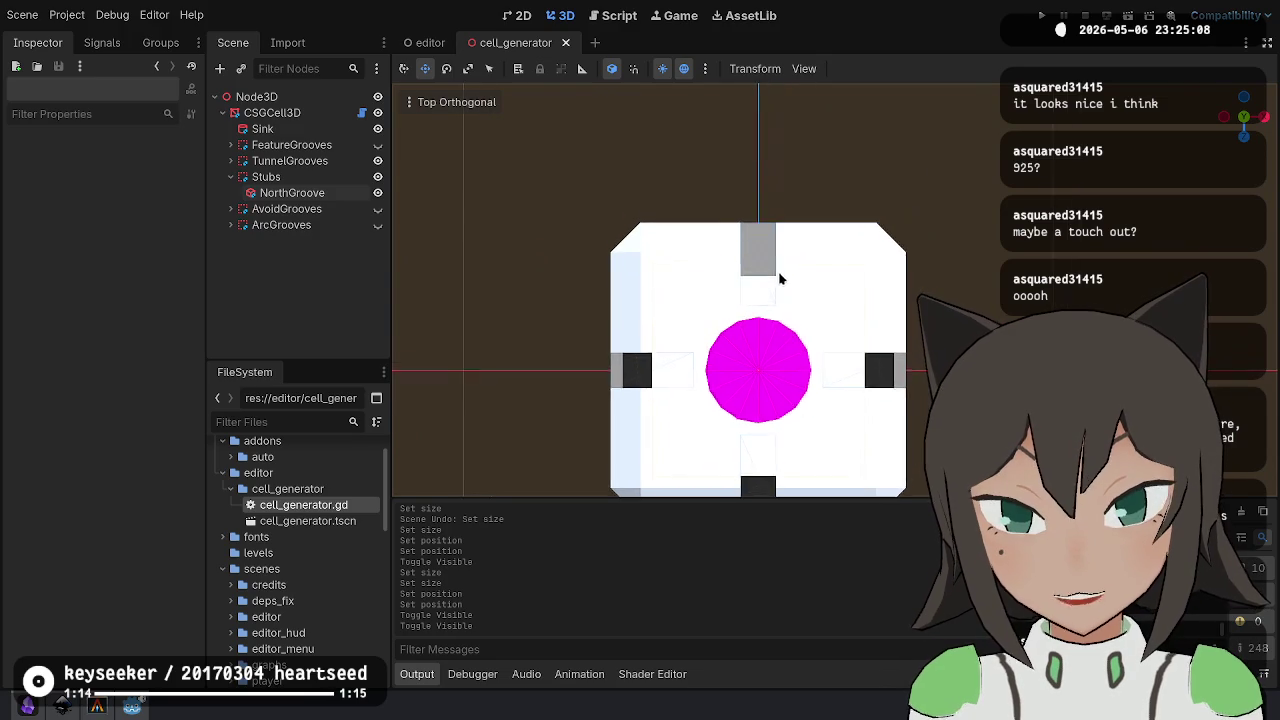
- Add a CSGBox3D child node under the Stubs NorthGroove box via the 'csgbox' search
scroll(674, 229, "up", 5)
left_click_drag(674, 229, 748, 289)
left_click(700, 250)
left_click(266, 177)
left_click(310, 193)
right_click(324, 197)
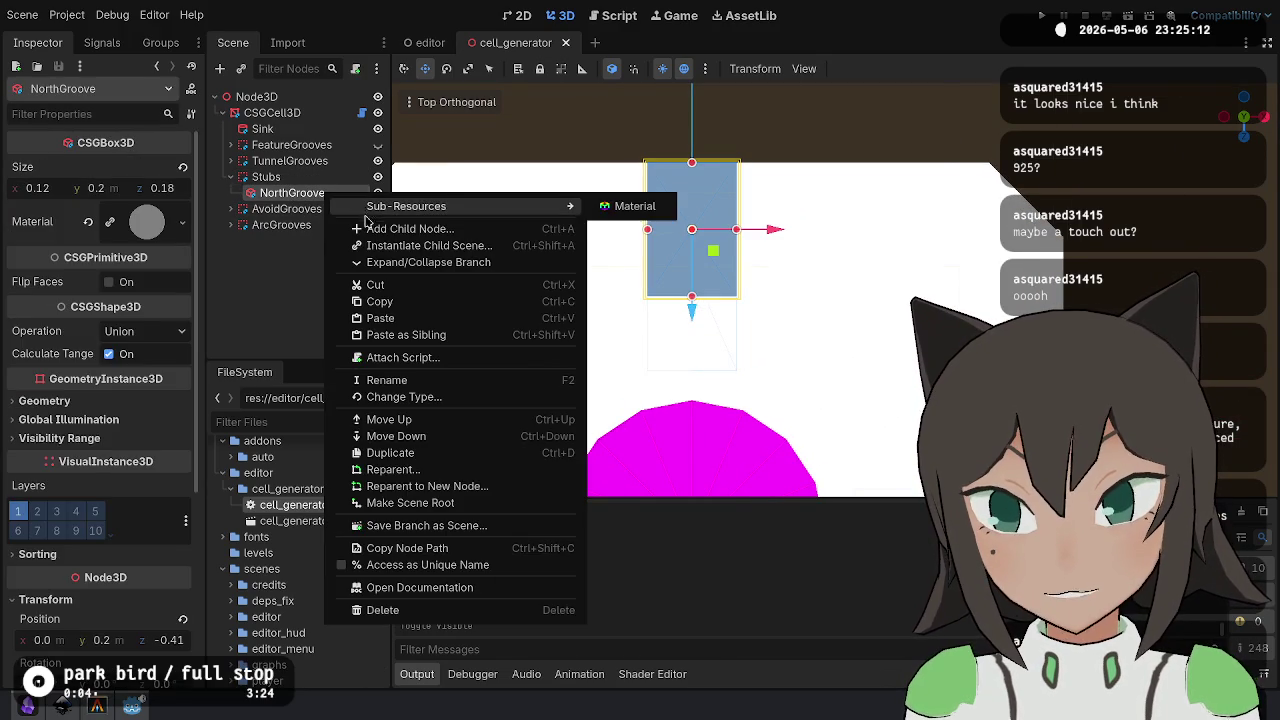
left_click(380, 226)
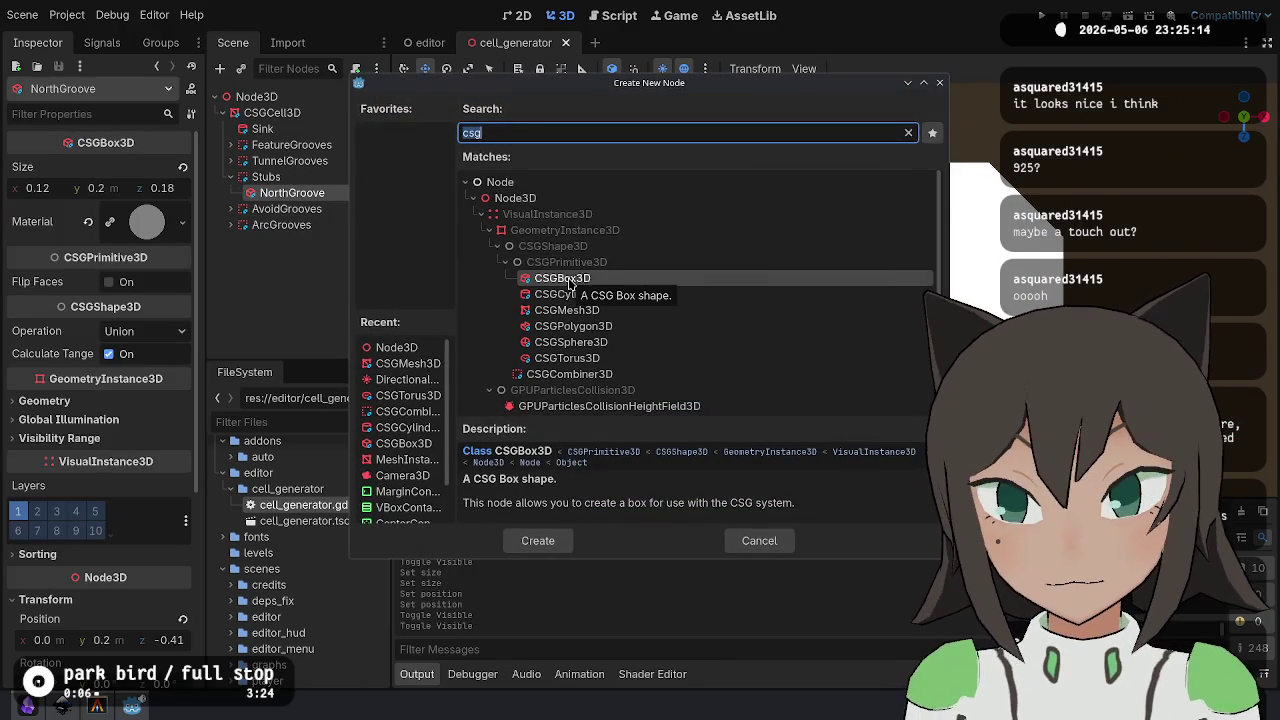
type("sub")
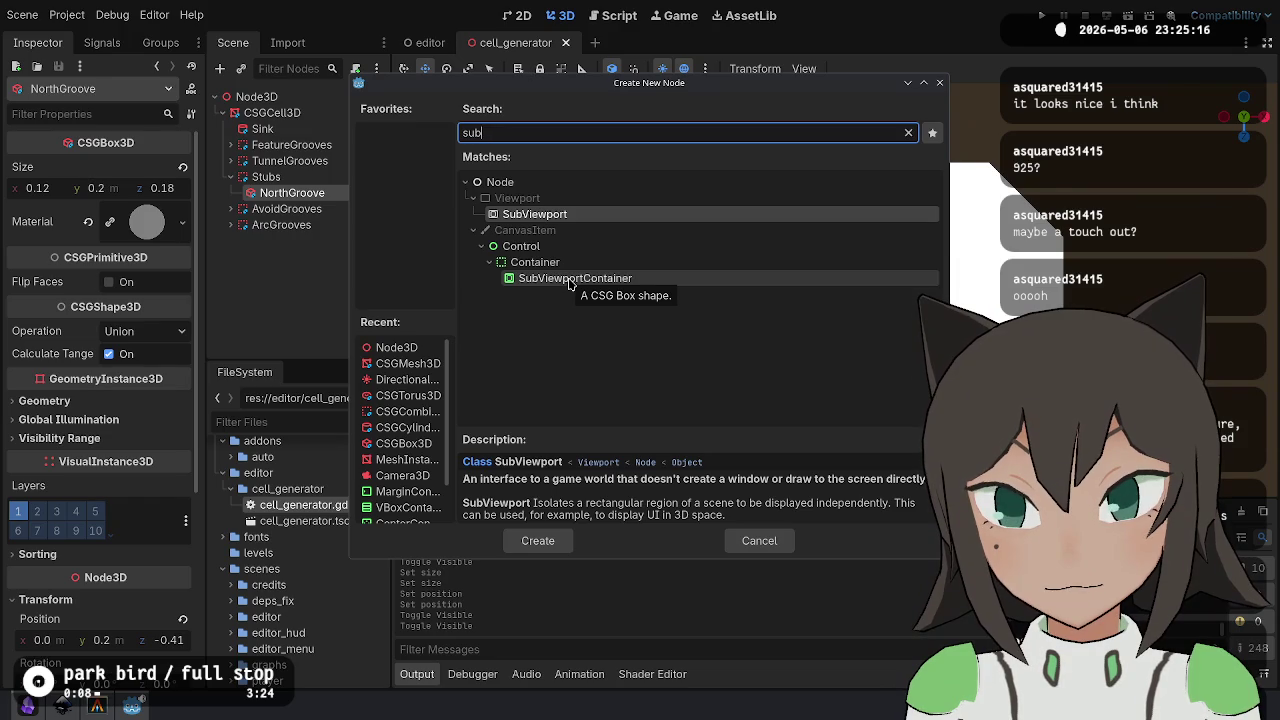
key("BackSpace")
key("BackSpace")
key("BackSpace")
type("csg")
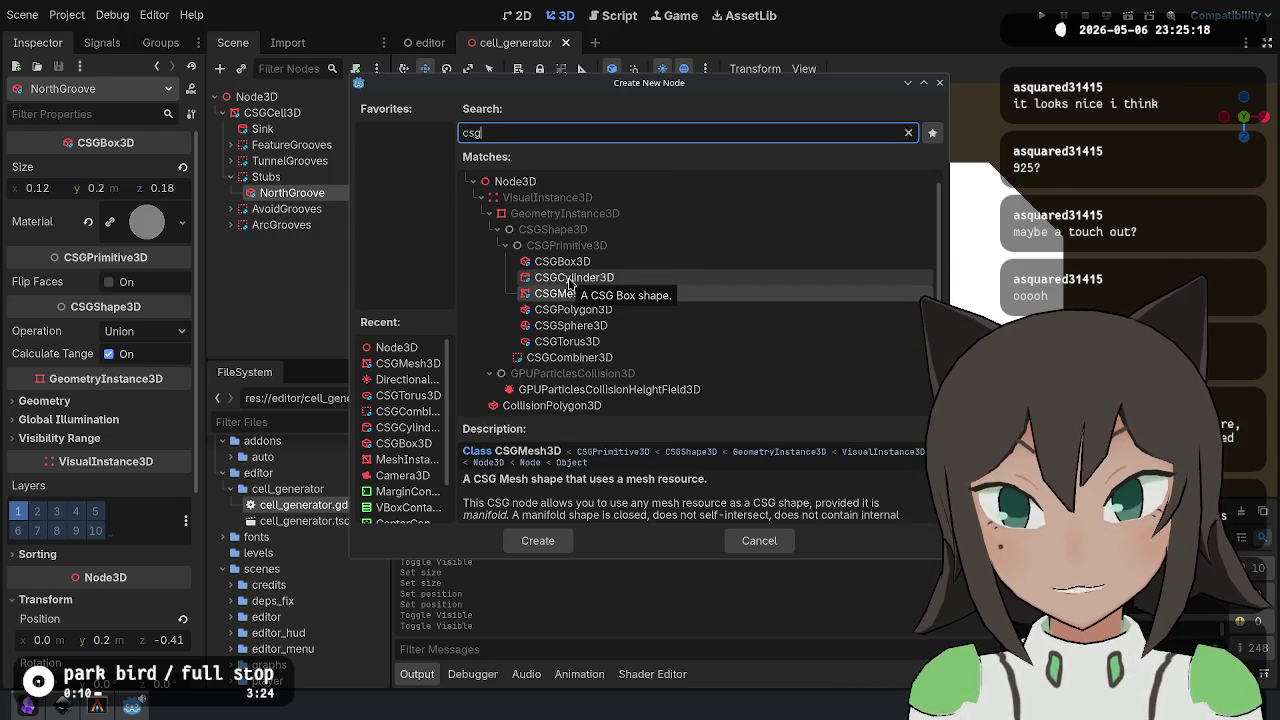
type("box")
key("Return")
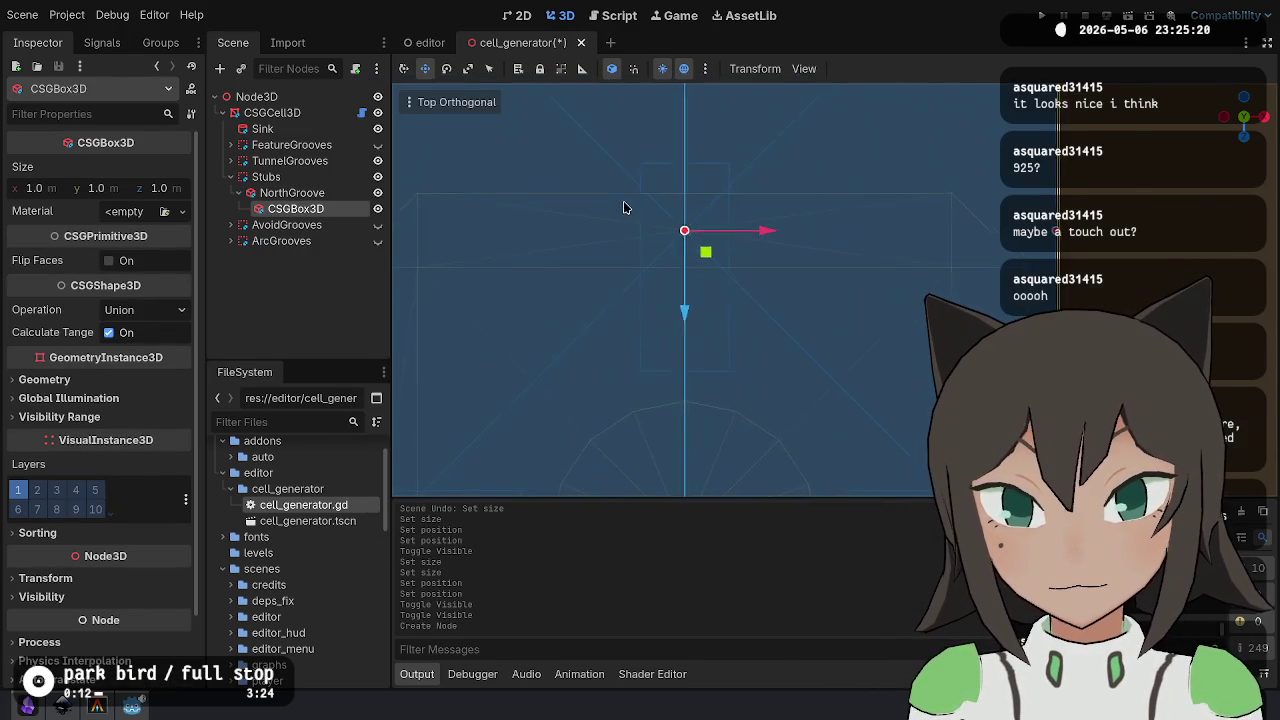
scroll(623, 207, "down", 5)
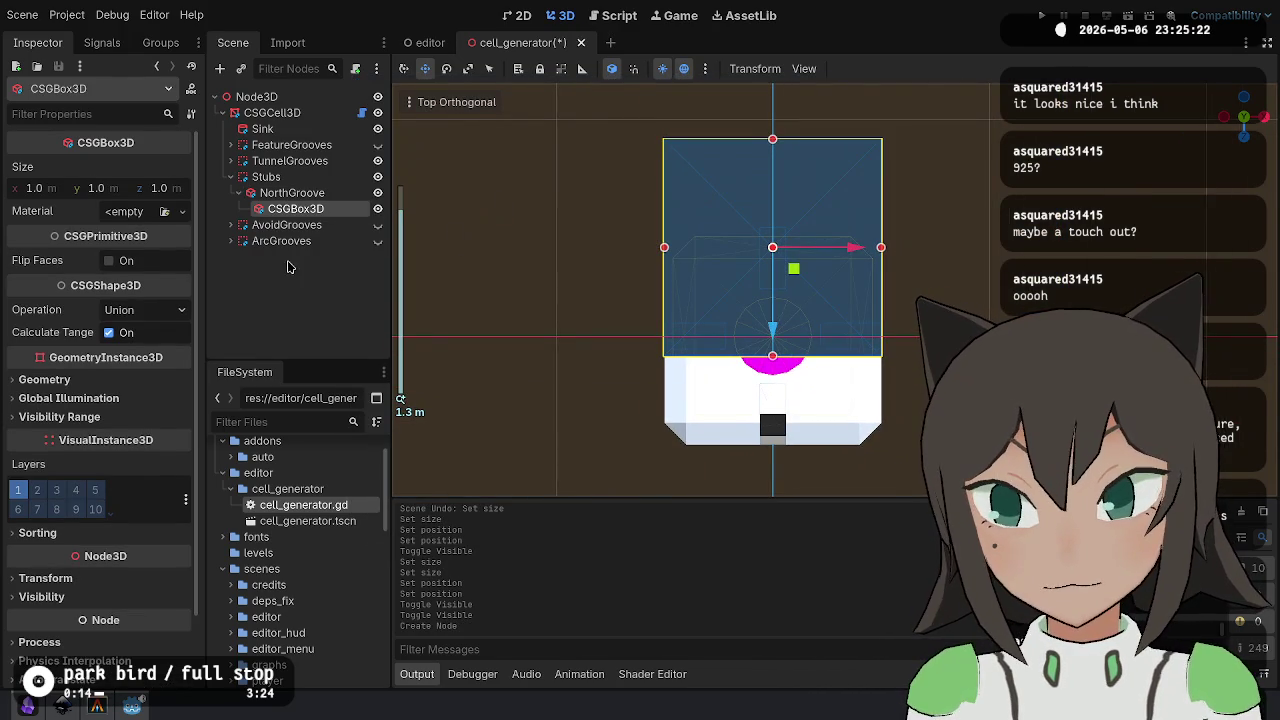
- Move the new box directly under Stubs and reset its z position to 0
left_click_drag(300, 210, 290, 178)
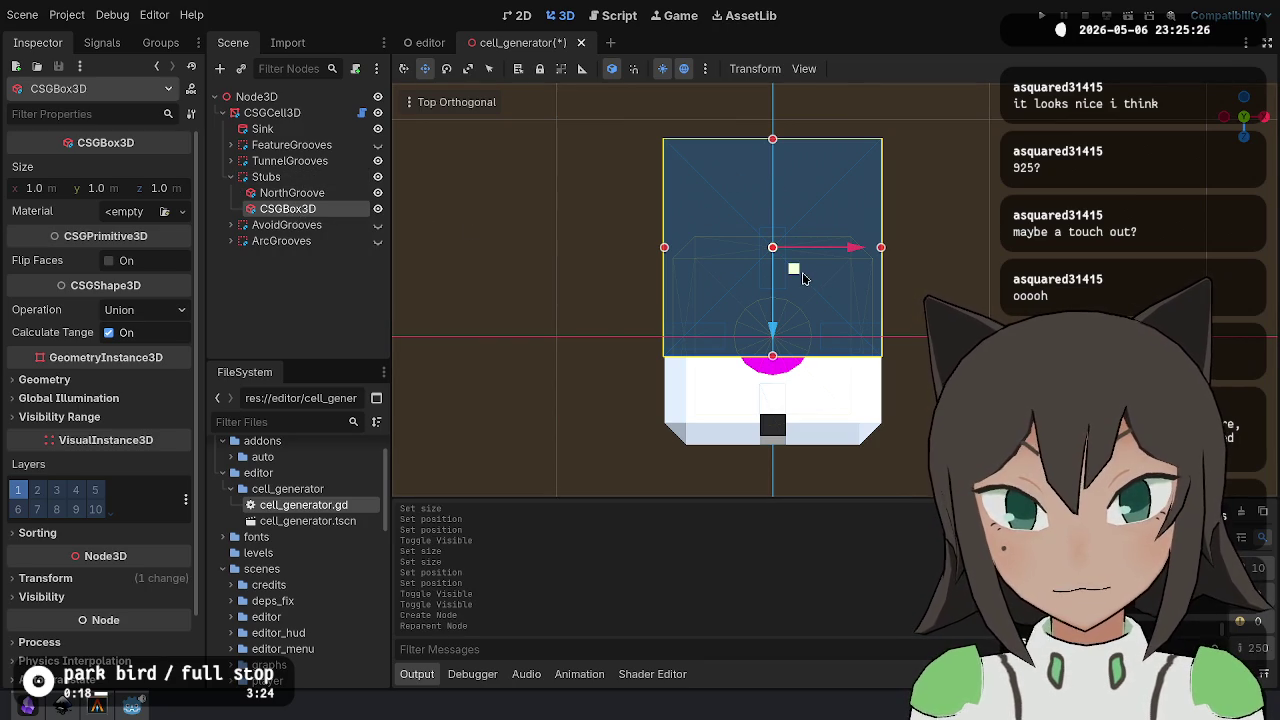
left_click_drag(772, 325, 777, 382)
scroll(150, 512, "down", 2)
left_click(145, 497)
left_click(182, 519)
- Rotate the box -45° into a diamond and shrink it to about 0.73 wide
key("e")
left_click_drag(826, 368, 790, 399)
mouse_move(697, 262)
left_mouse_down()
mouse_move(747, 318)
mouse_move(737, 308)
left_mouse_up()
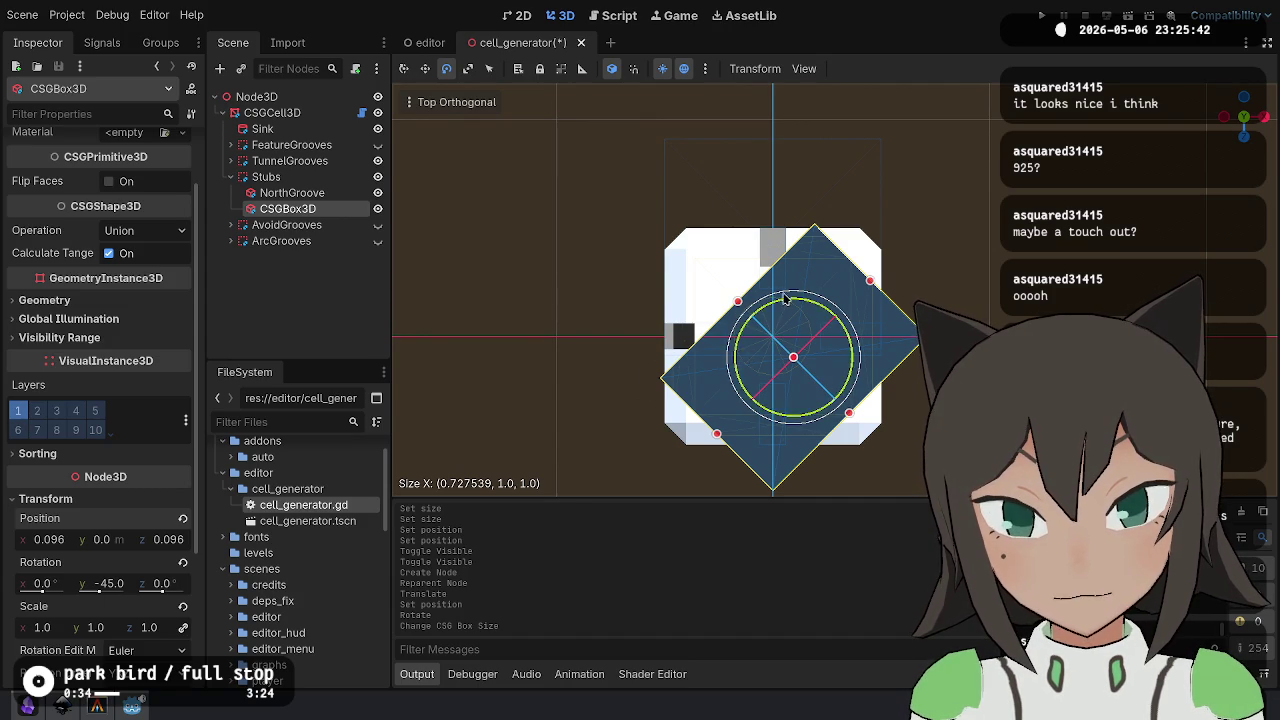
scroll(760, 315, "up", 5)
mouse_move(723, 330)
left_mouse_down()
mouse_move(741, 236)
mouse_move(737, 260)
left_mouse_up()
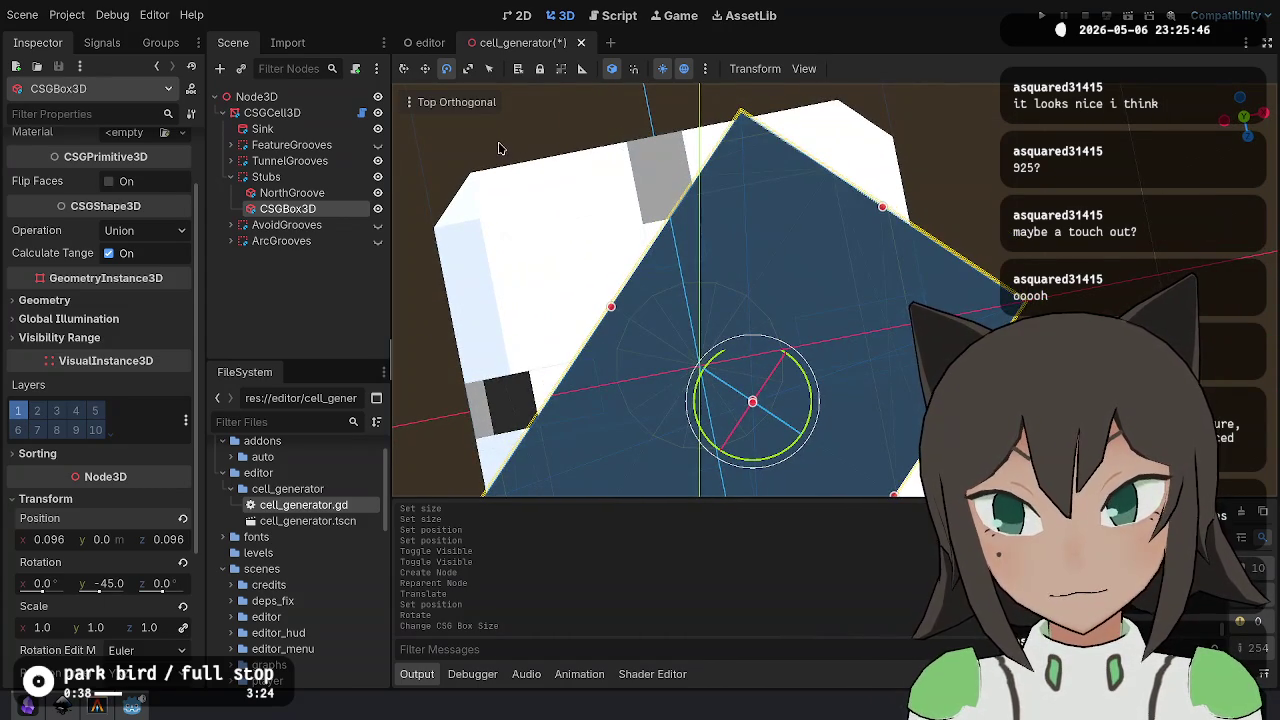
left_click(456, 101)
left_click(445, 126)
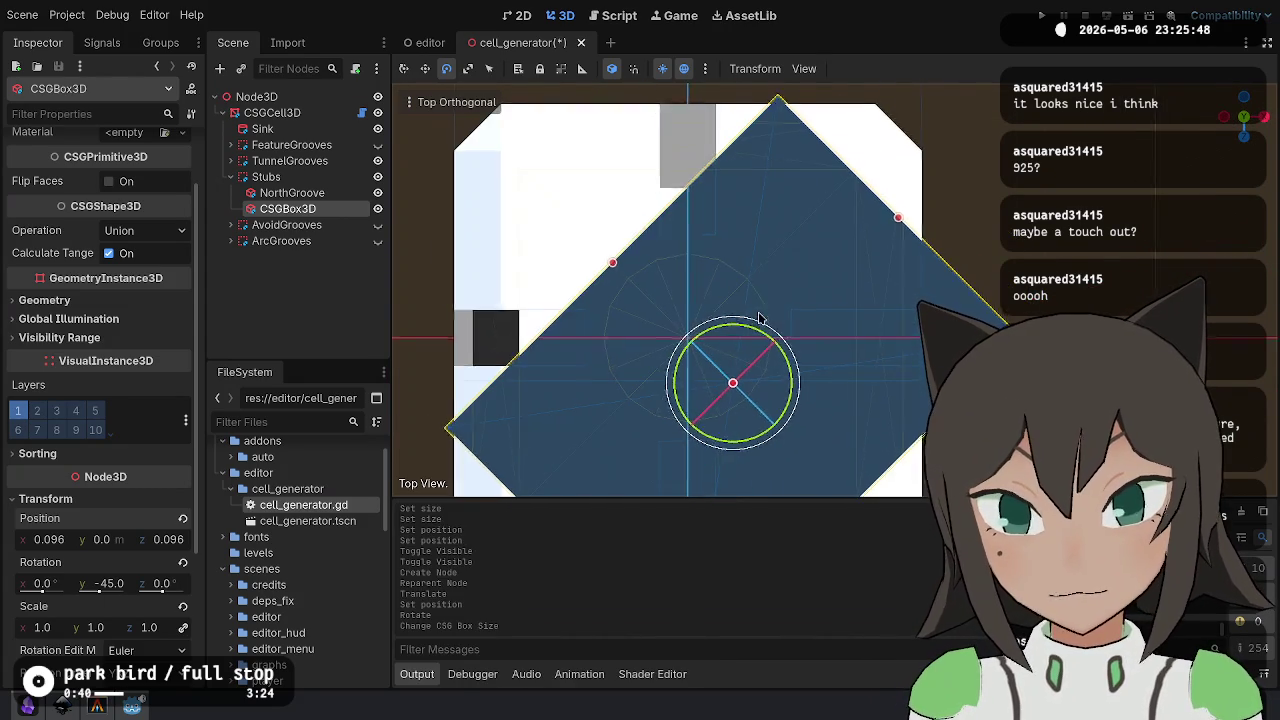
scroll(845, 240, "down", 2)
scroll(849, 206, "down", 2)
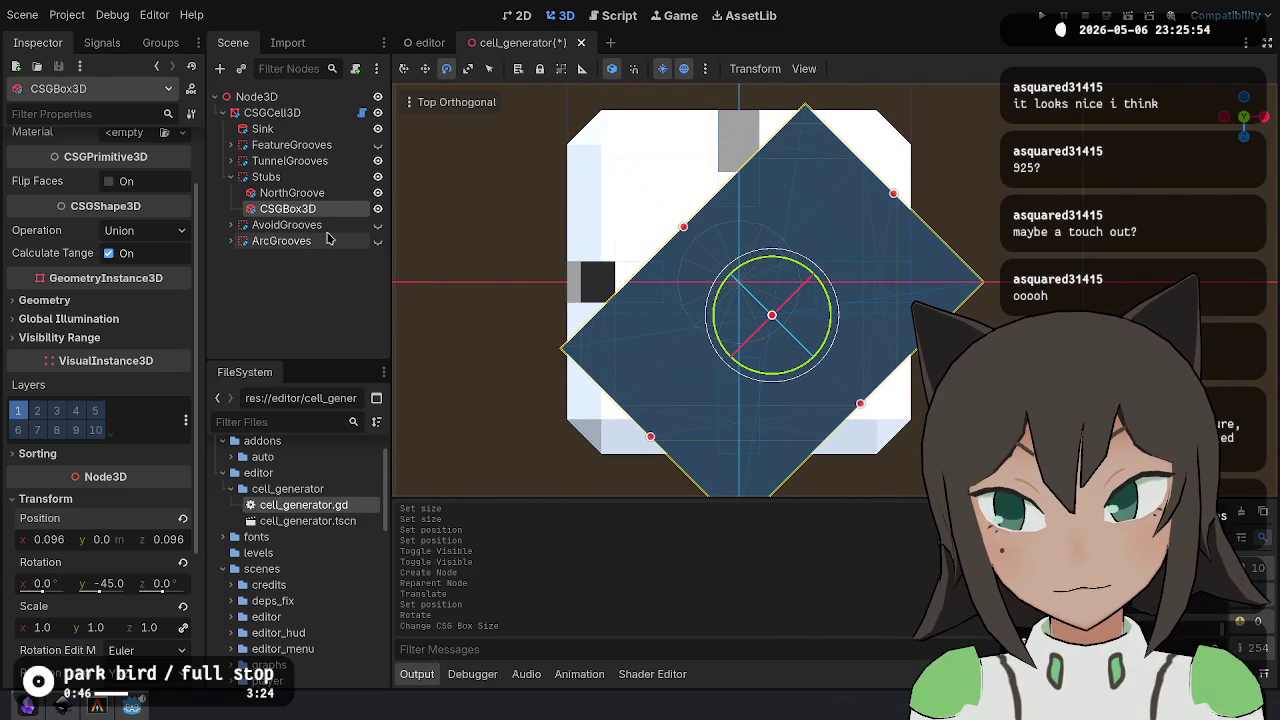
- Hide the diamond box and compare the north stub groove shown and hidden
left_click(379, 212)
left_click(378, 195)
left_click(378, 194)
left_click(378, 193)
left_click(378, 193)
left_click(378, 193)
left_click(378, 193)
left_click(378, 193)
left_click(305, 192)
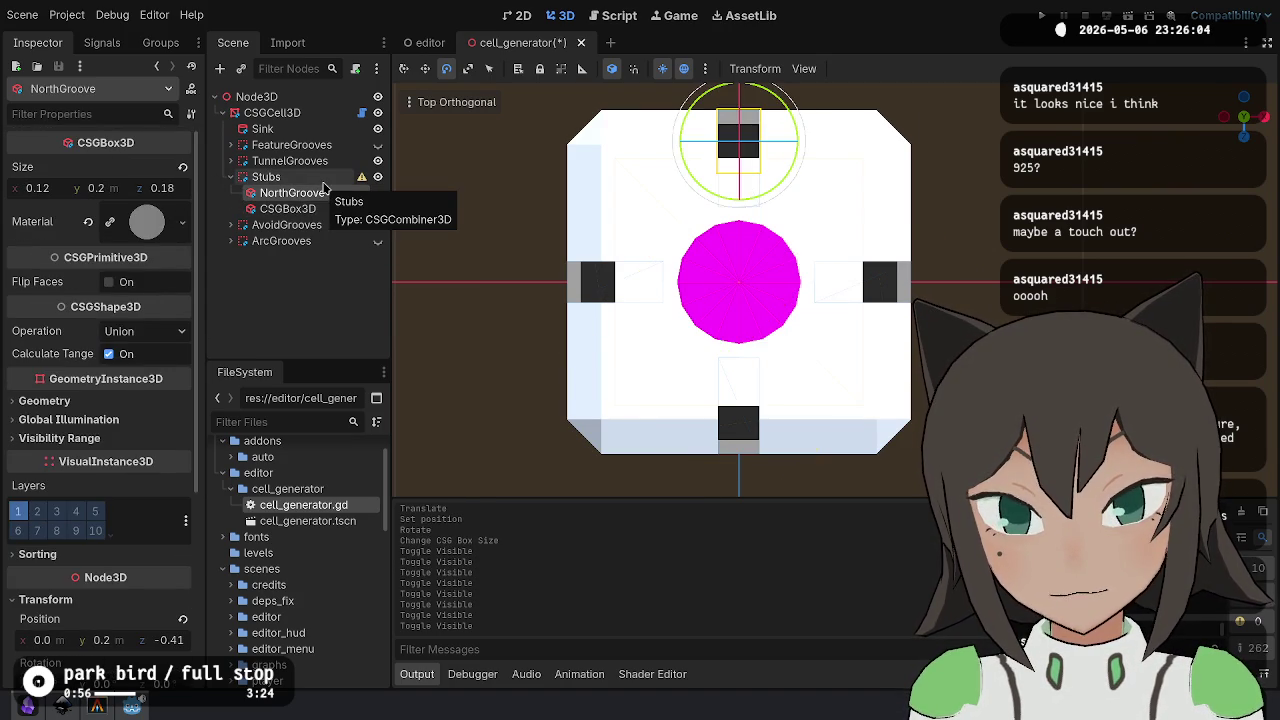
- Try moving the north groove and a 0.08 depth, undoing the unwanted changes
key("w")
left_click_drag(740, 165, 742, 214)
key("ctrl+z")
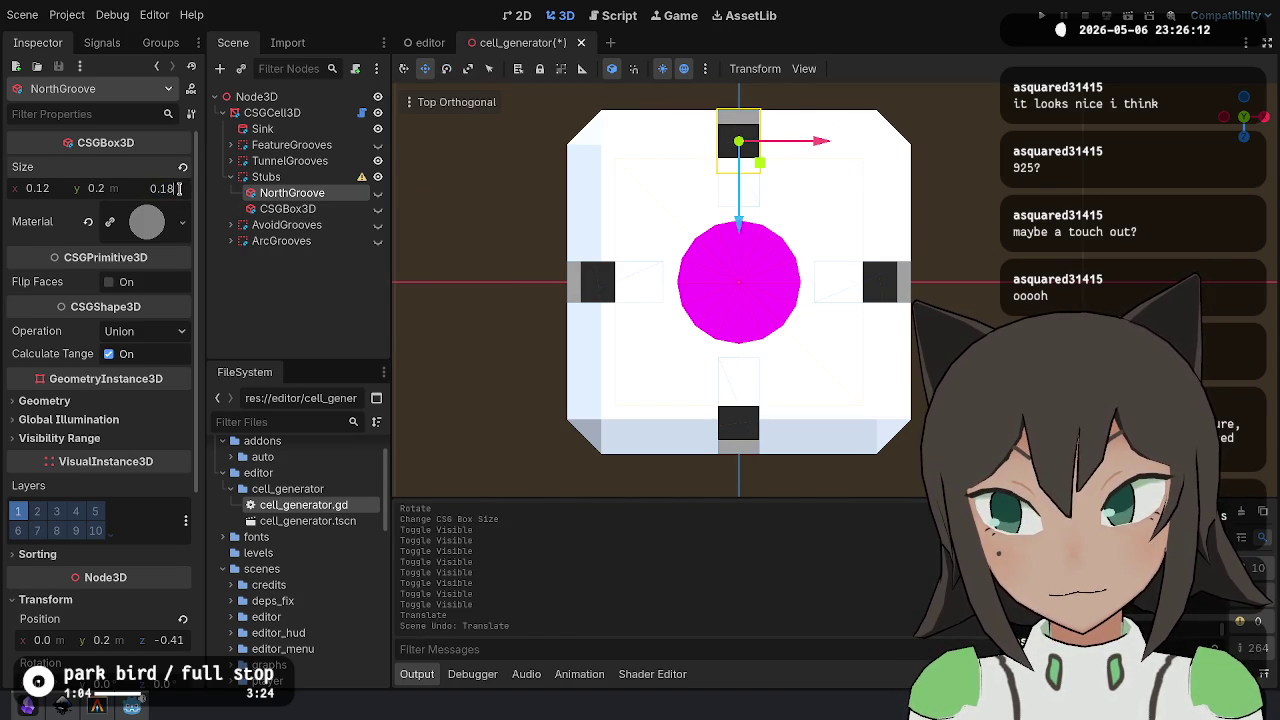
type("0.08")
key("Return")
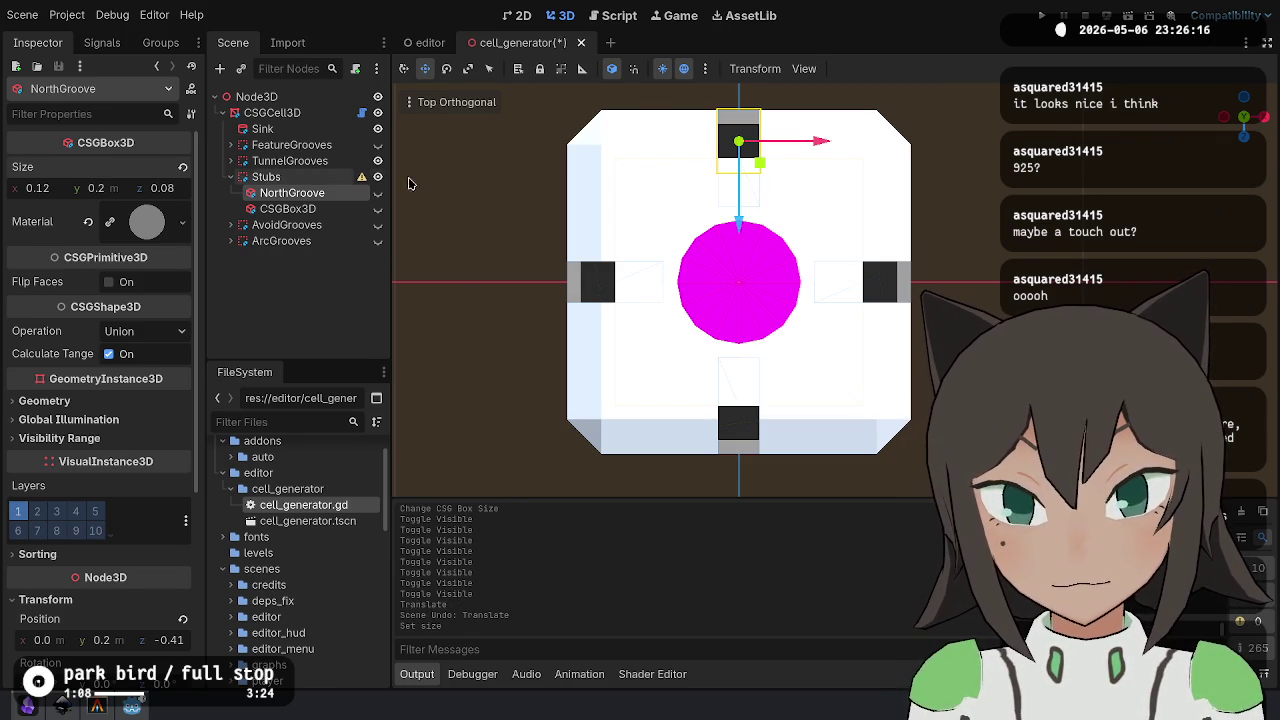
mouse_move(684, 196)
left_mouse_down()
mouse_move(740, 250)
mouse_move(746, 360)
left_mouse_up()
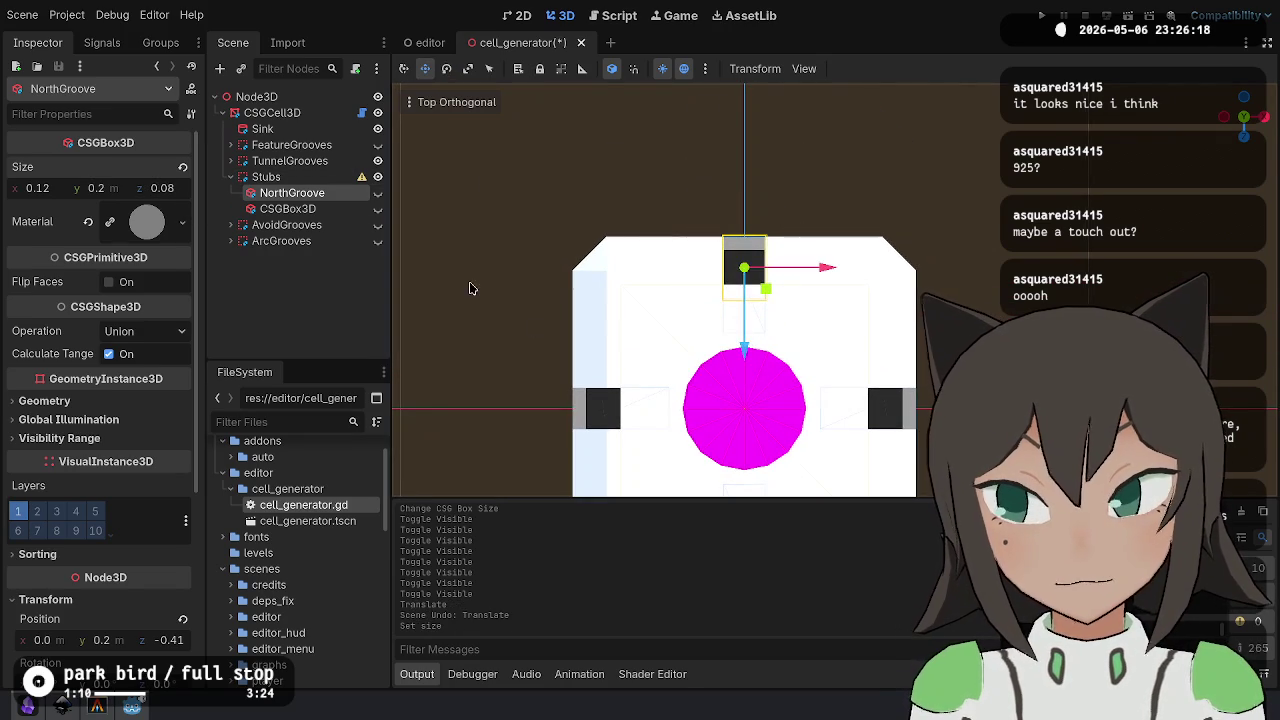
key("ctrl+z")
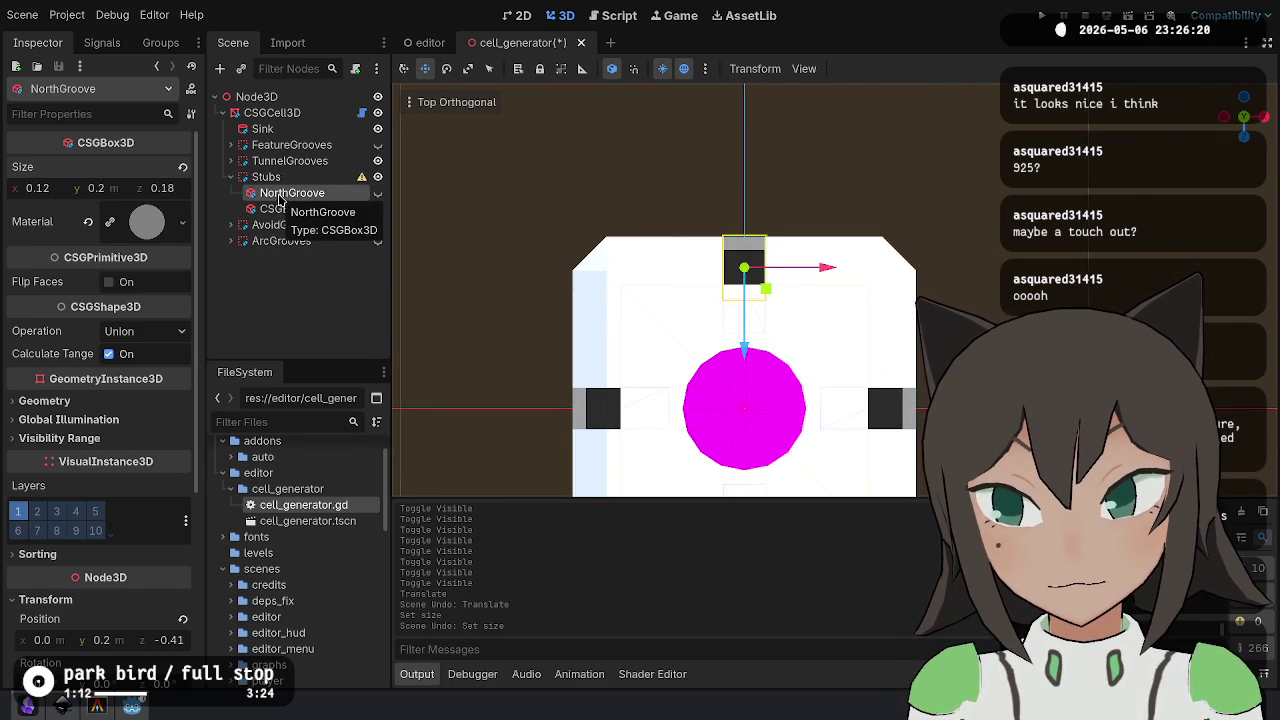
left_click(378, 194)
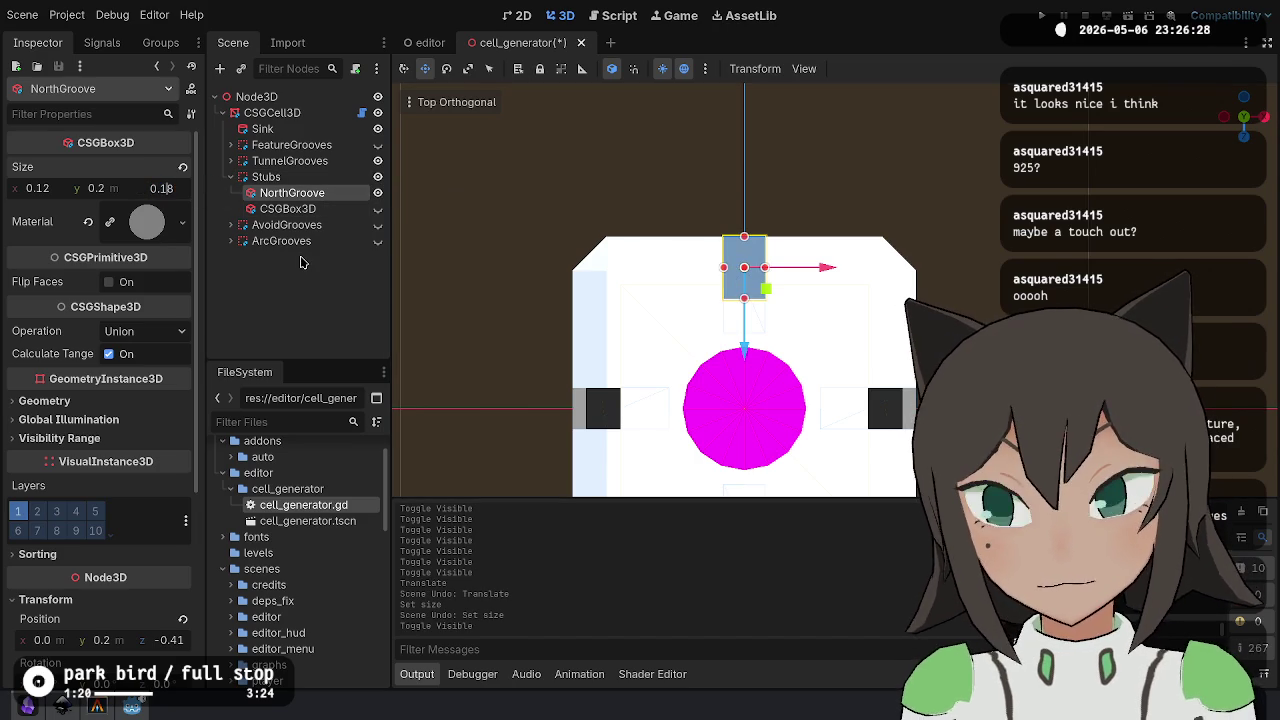
key("Return")
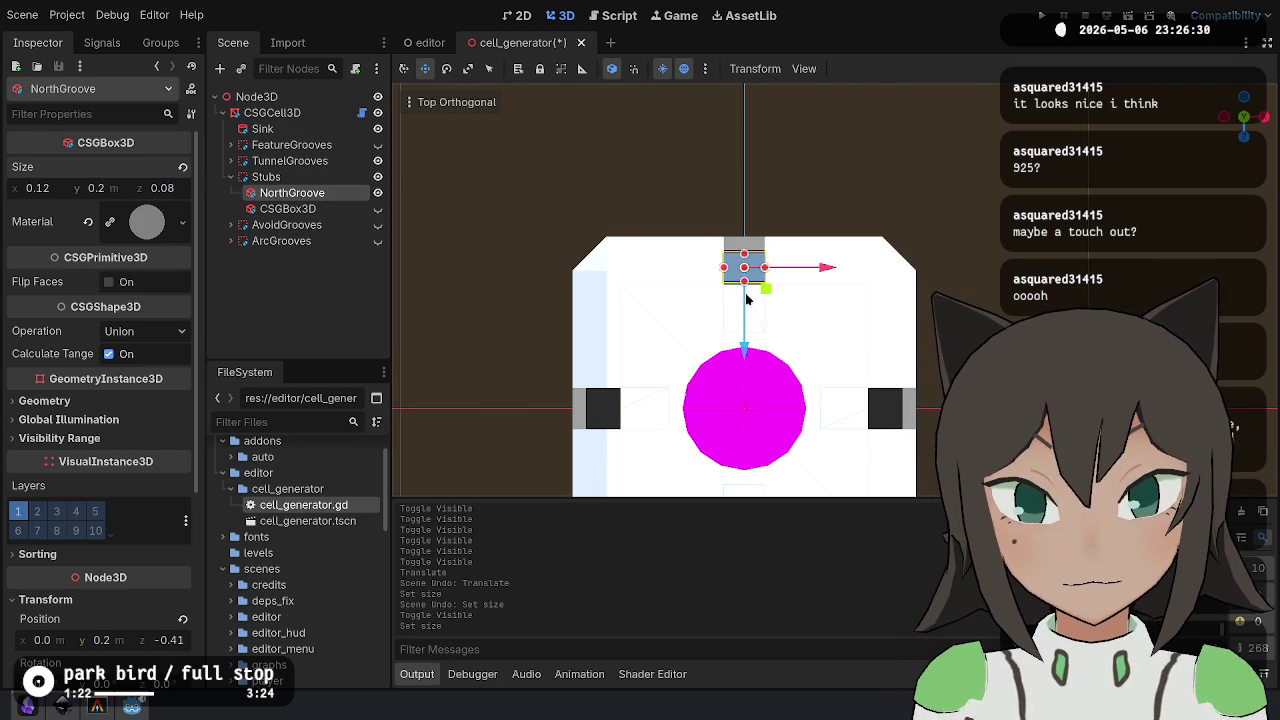
mouse_move(748, 345)
left_mouse_down()
mouse_move(751, 322)
mouse_move(755, 345)
left_mouse_up()
key("ctrl+z")
- Set the north groove depth to 0.13 and drag it north to z -0.42
left_click(166, 189)
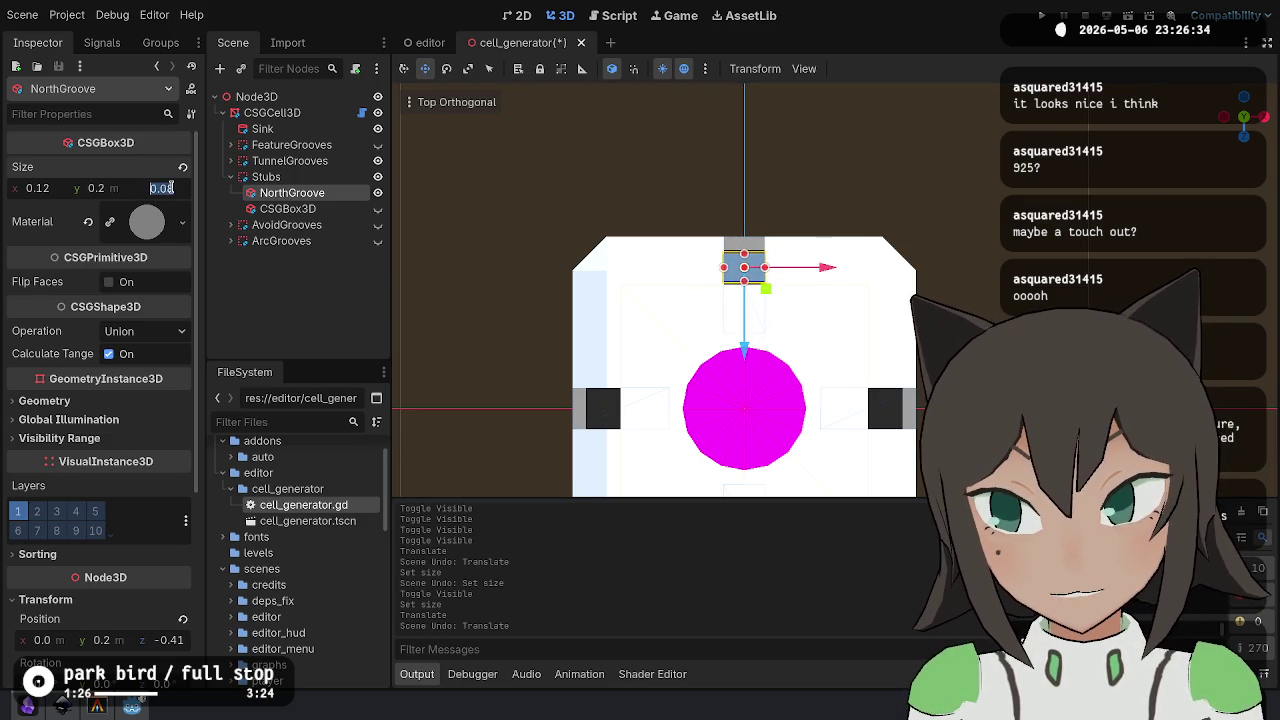
type("0.13")
key("Return")
mouse_move(742, 353)
left_mouse_down()
mouse_move(754, 349)
mouse_move(709, 327)
left_mouse_up()
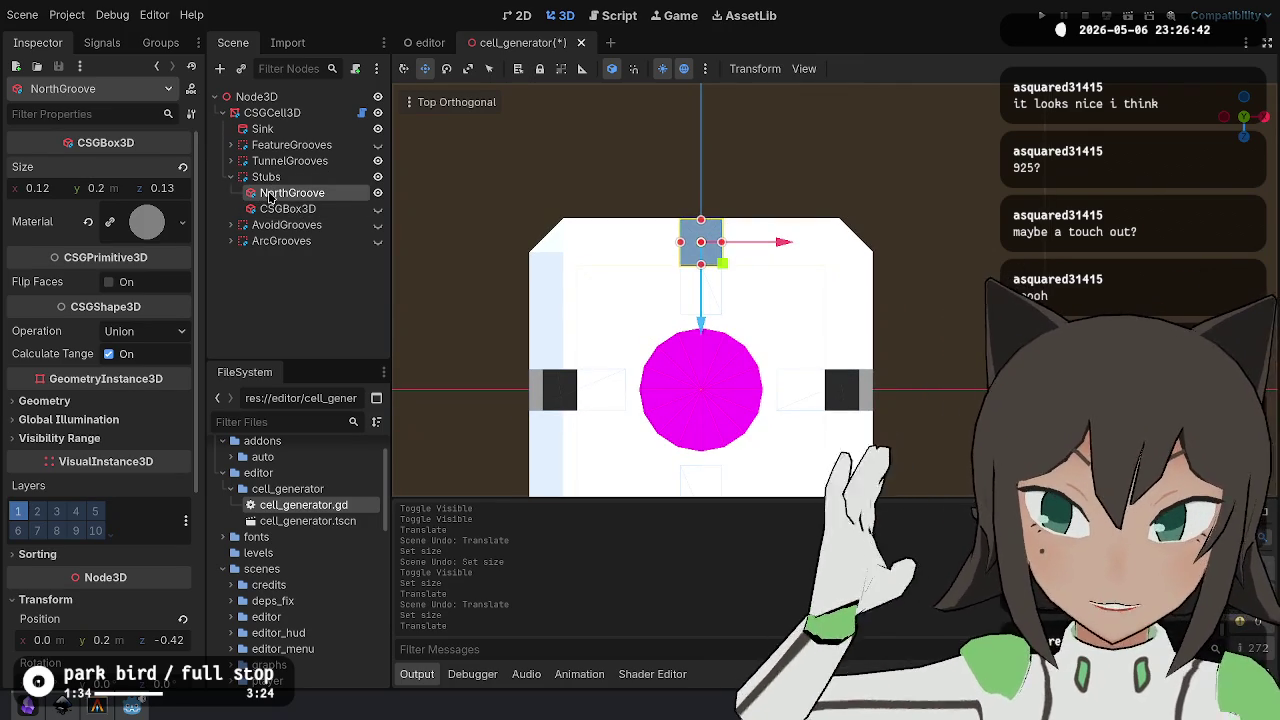
left_click(231, 161)
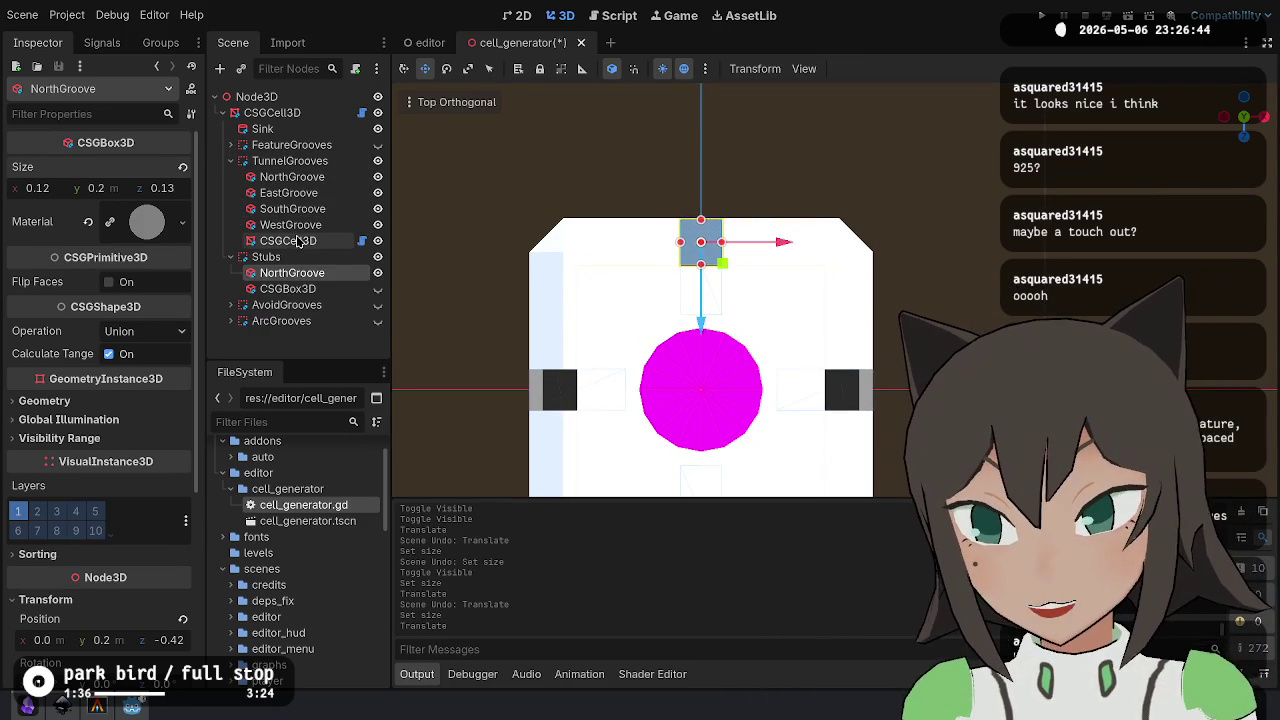
- Check the inner cell, then set the Stubs north groove's z size to 0.14
left_click(298, 241)
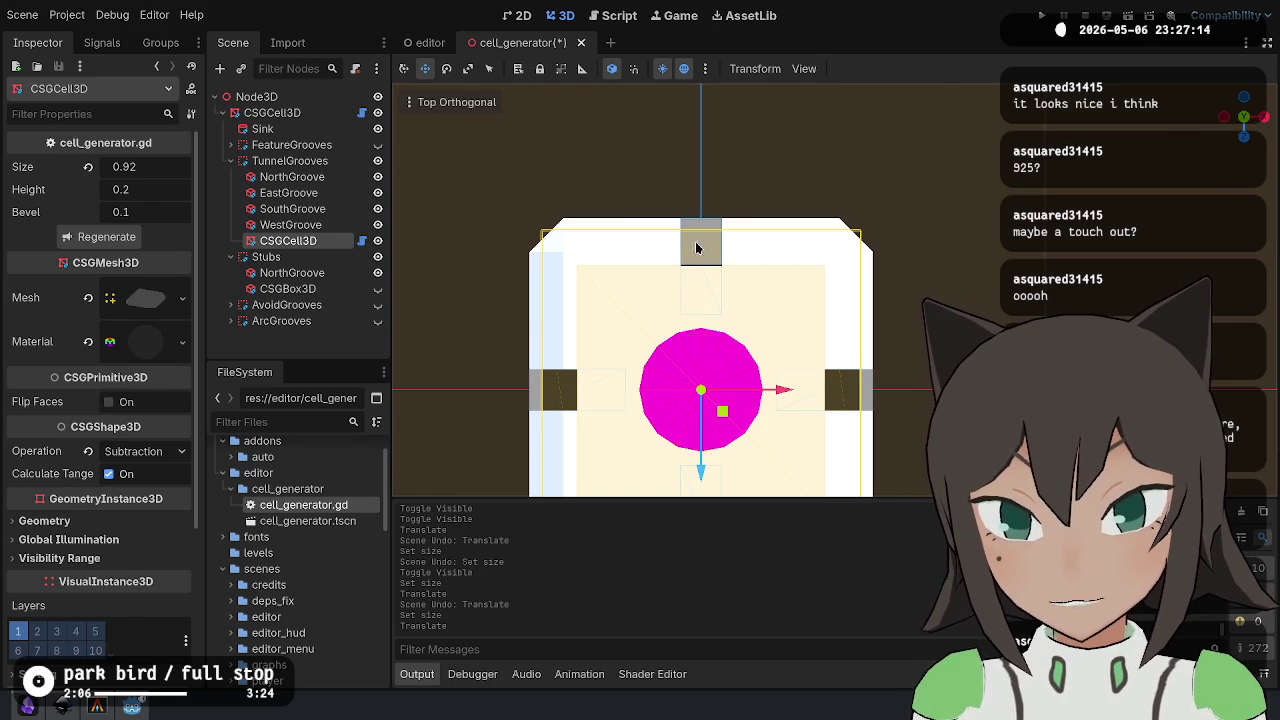
left_click(295, 276)
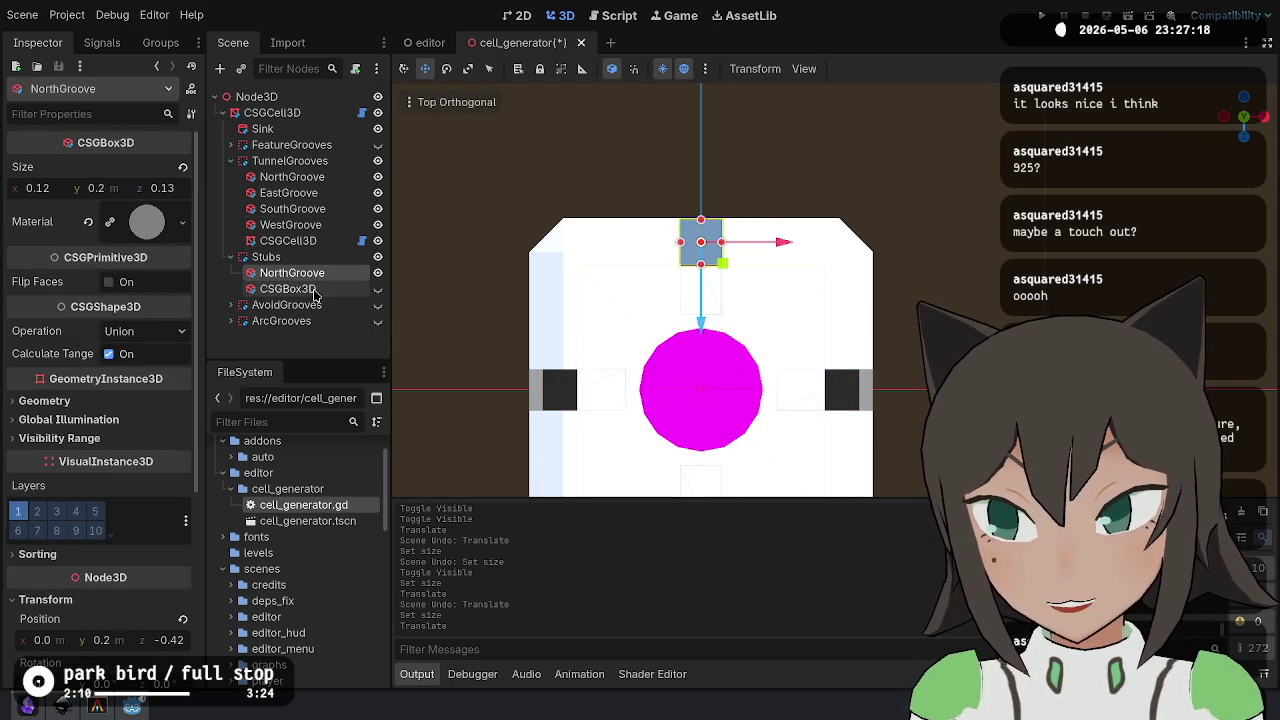
left_click(176, 190)
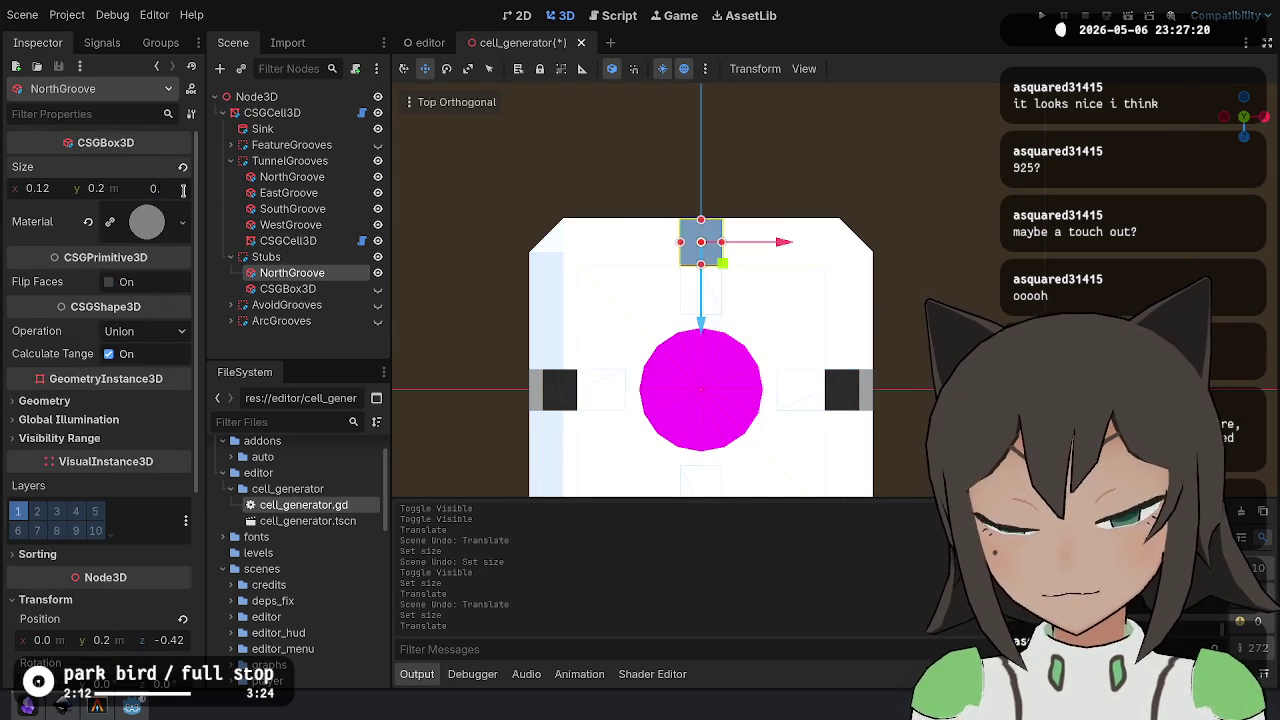
type("14")
key("Return")
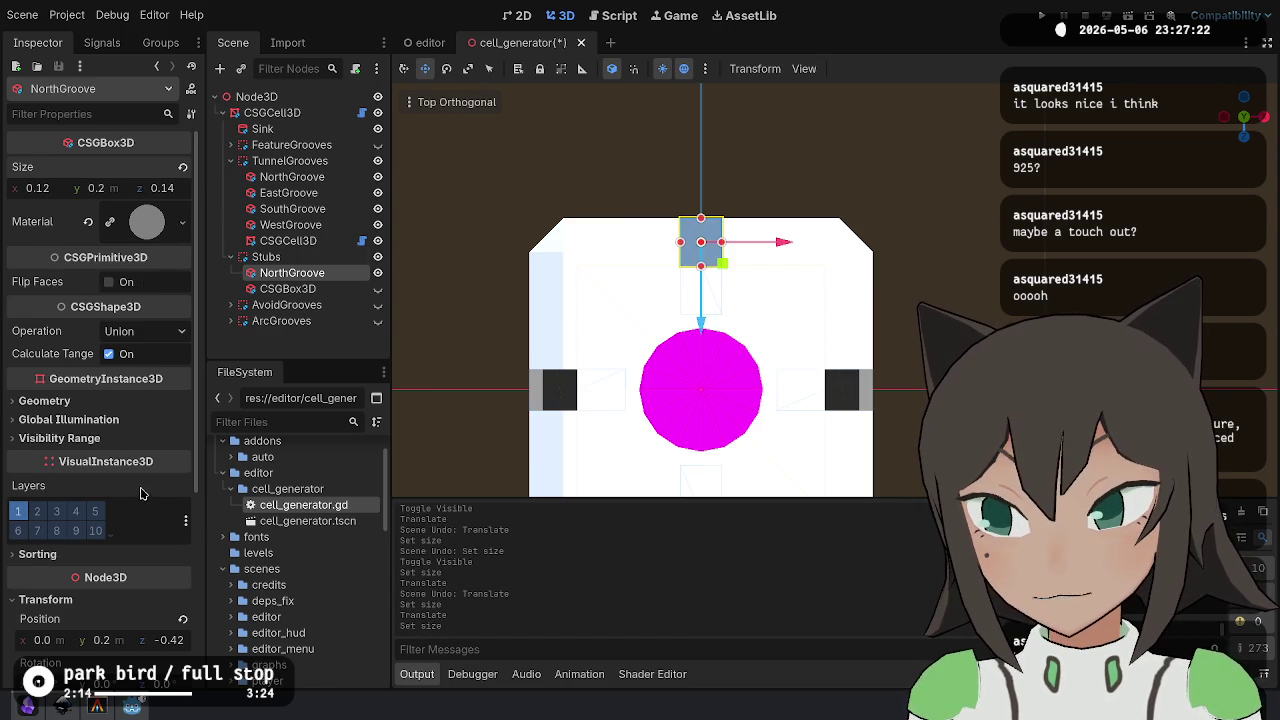
- Move the north groove to z position -0.43
scroll(140, 468, "down", 3)
left_click(165, 505)
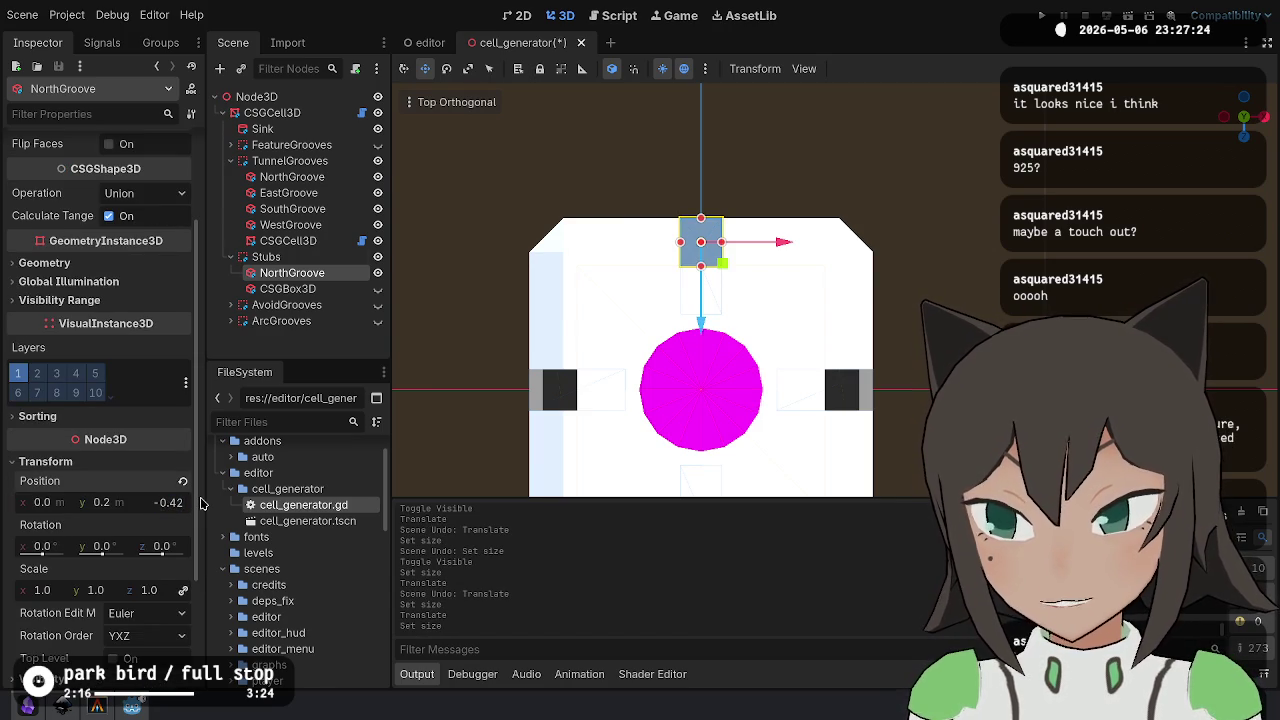
key("BackSpace")
key("BackSpace")
type(".5-")
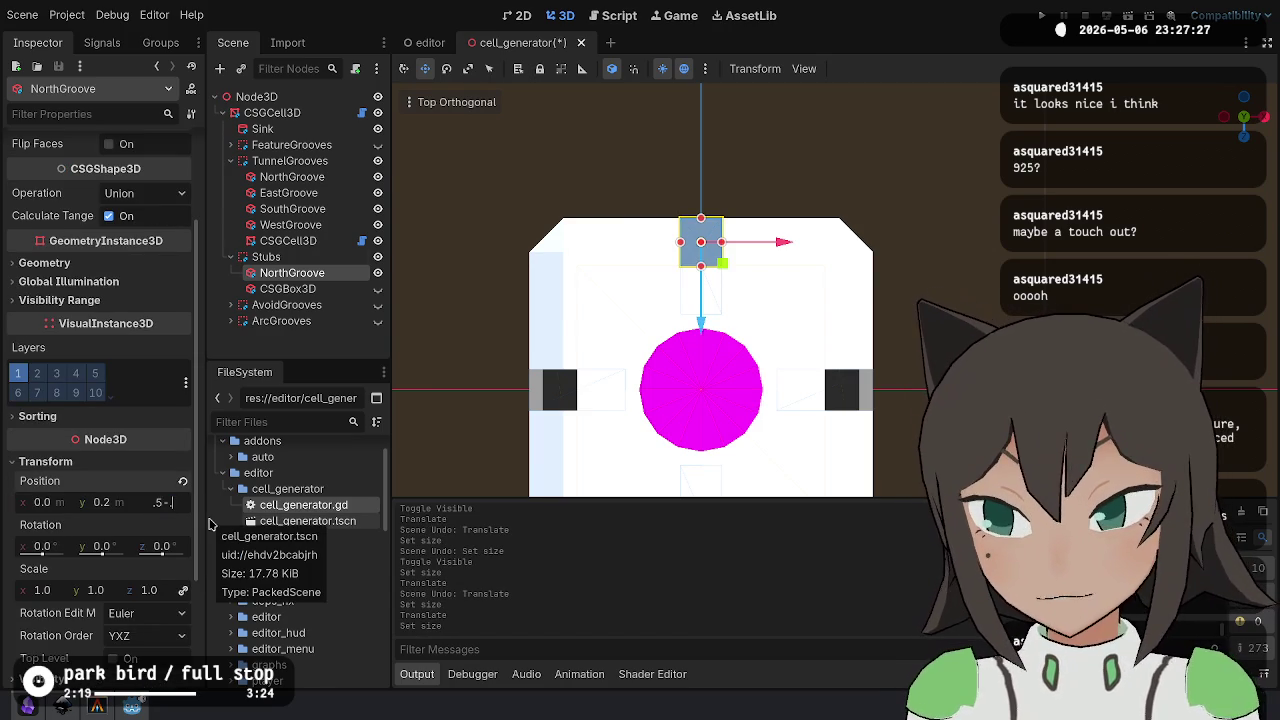
key("Return")
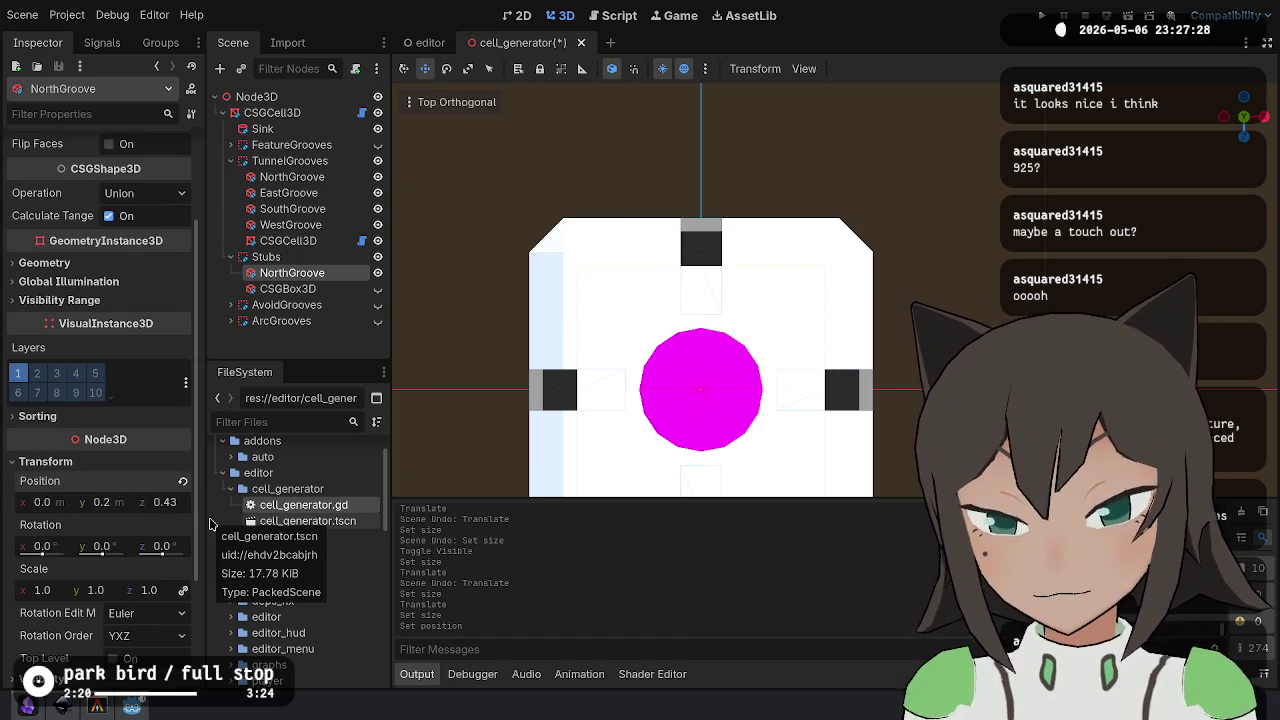
left_click(165, 502)
type("-0.43")
key("Return")
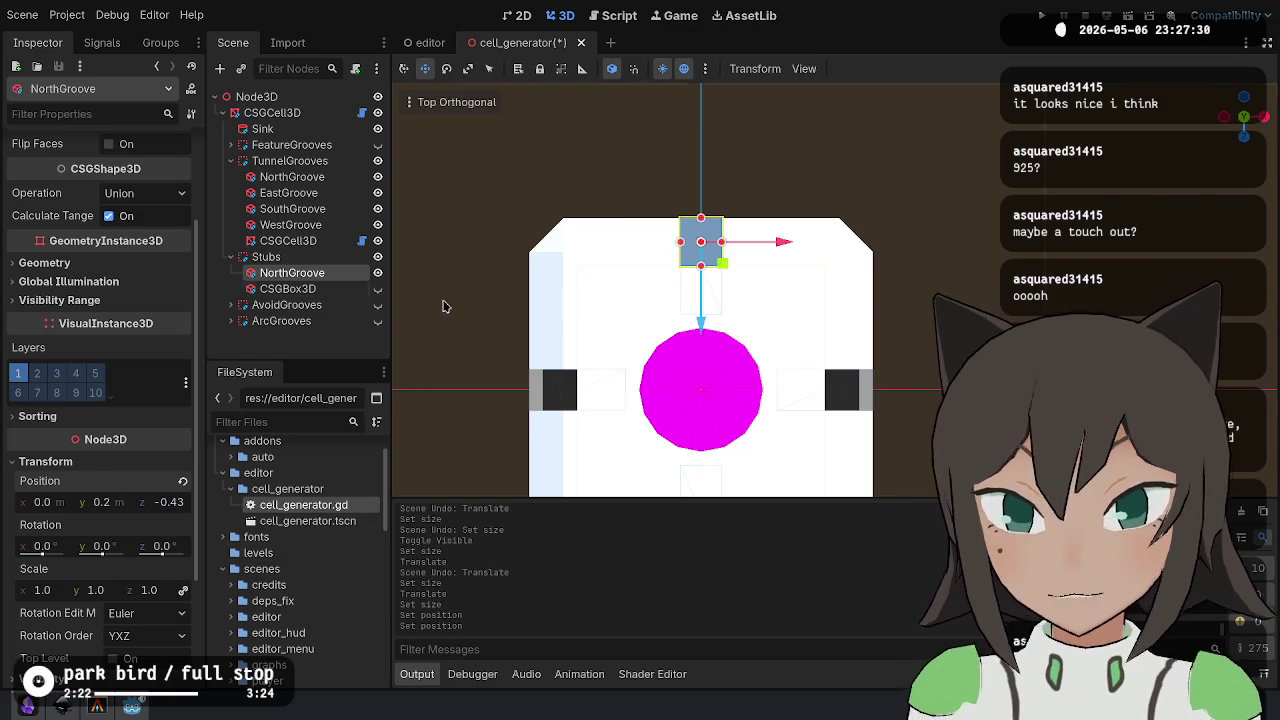
scroll(113, 266, "up", 3)
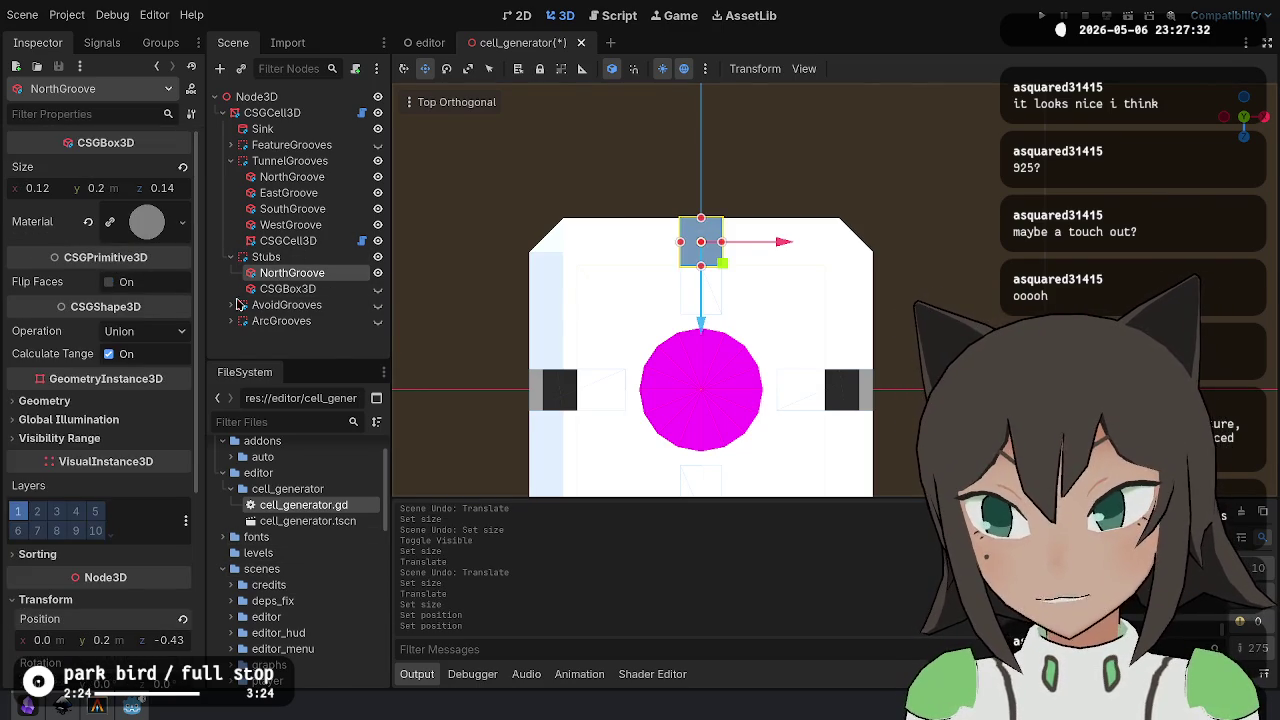
- Select the diagonal box under Stubs and reset its position to the origin
left_click(315, 289)
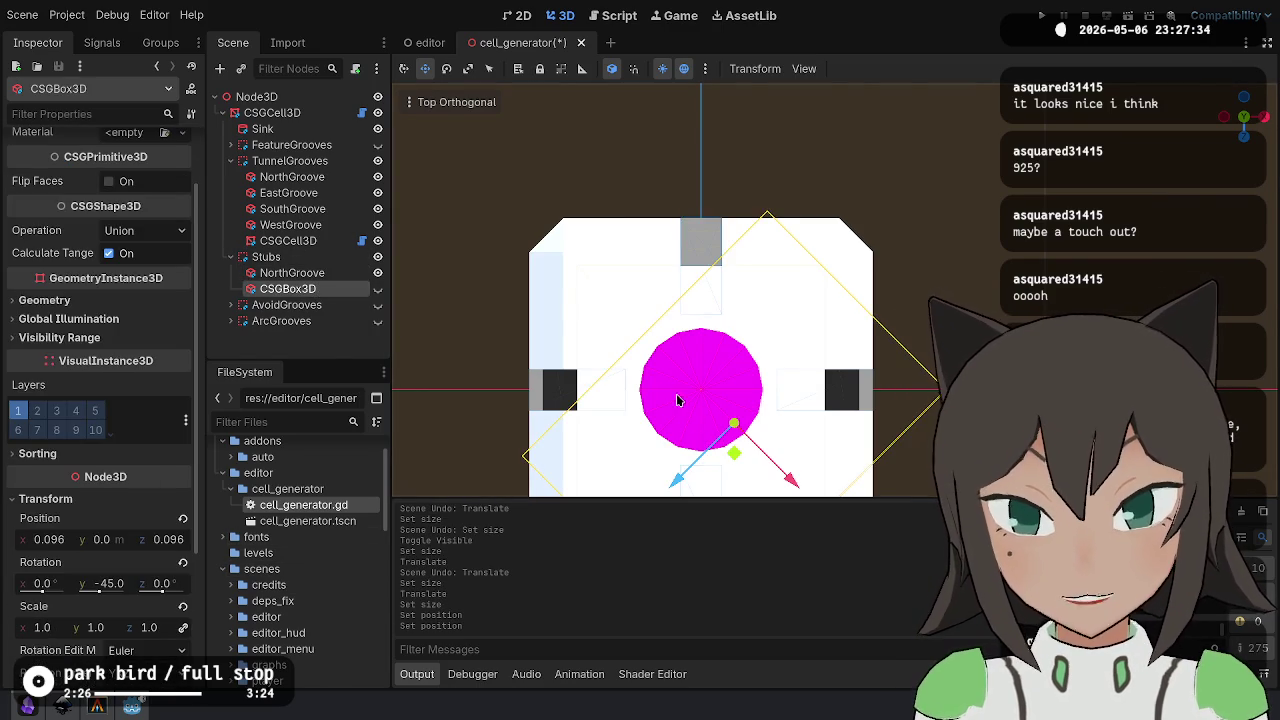
scroll(653, 288, "down", 8)
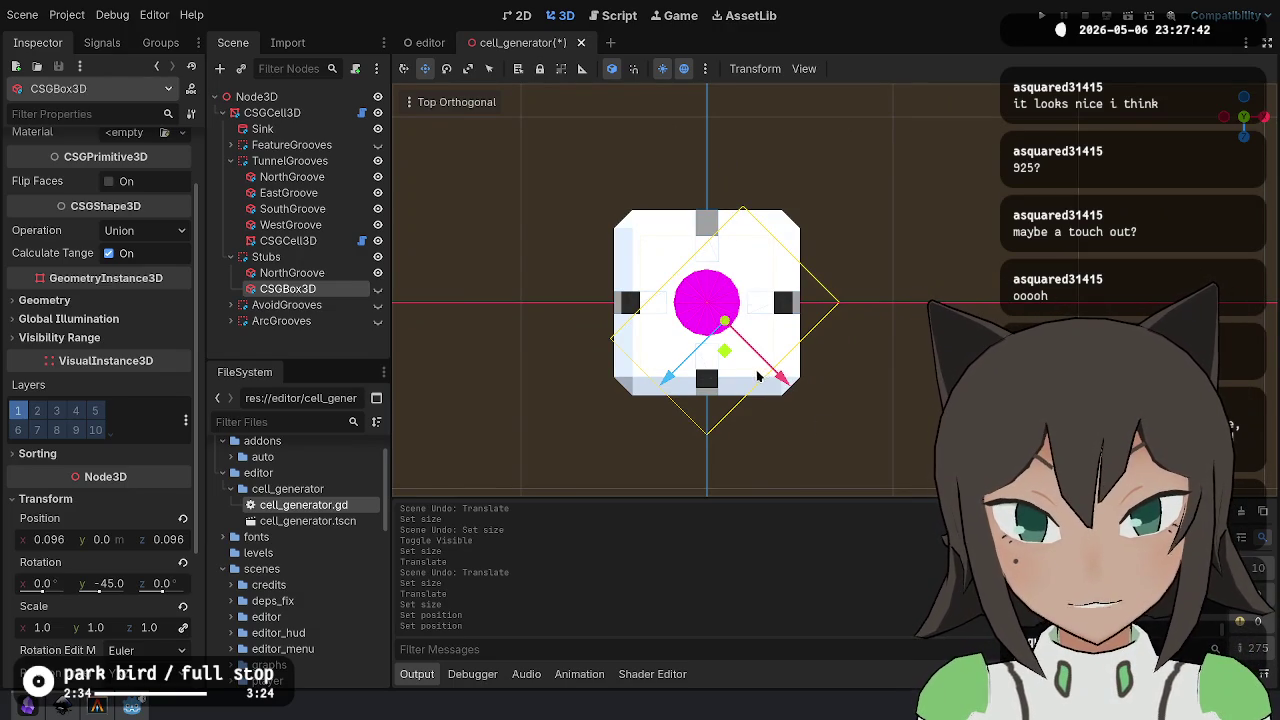
key("e")
key("w")
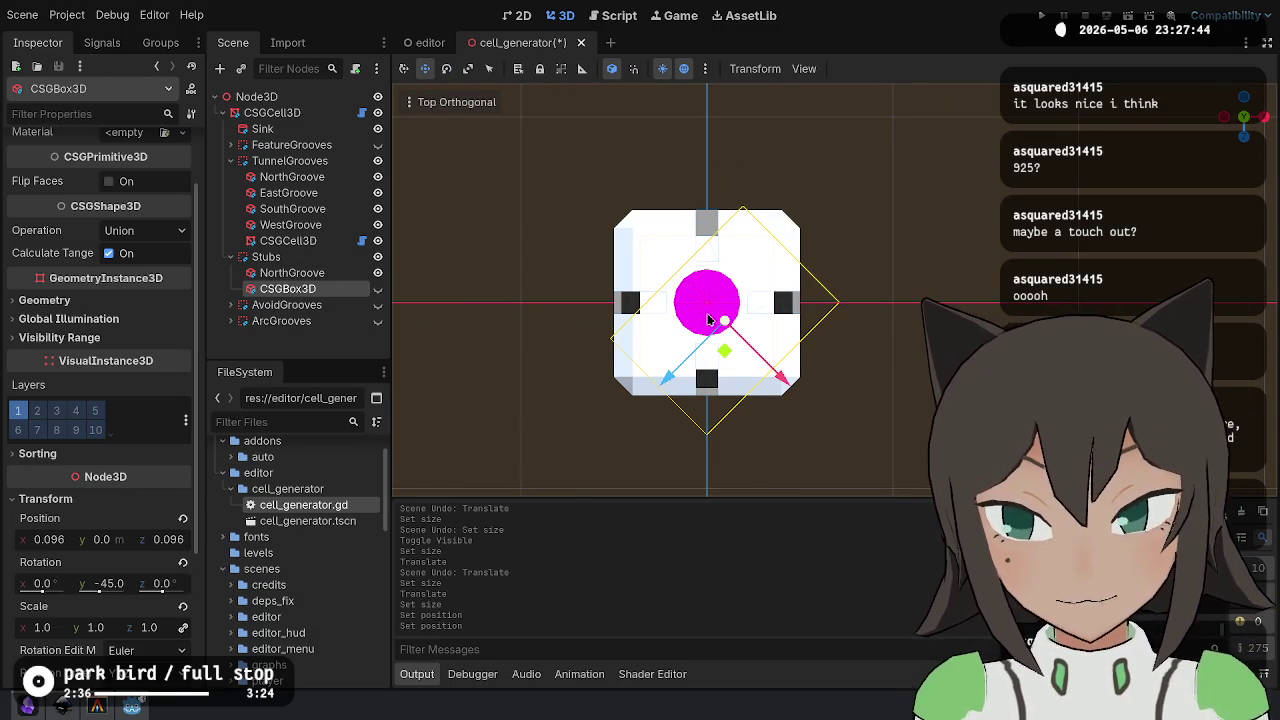
scroll(172, 382, "down", 4)
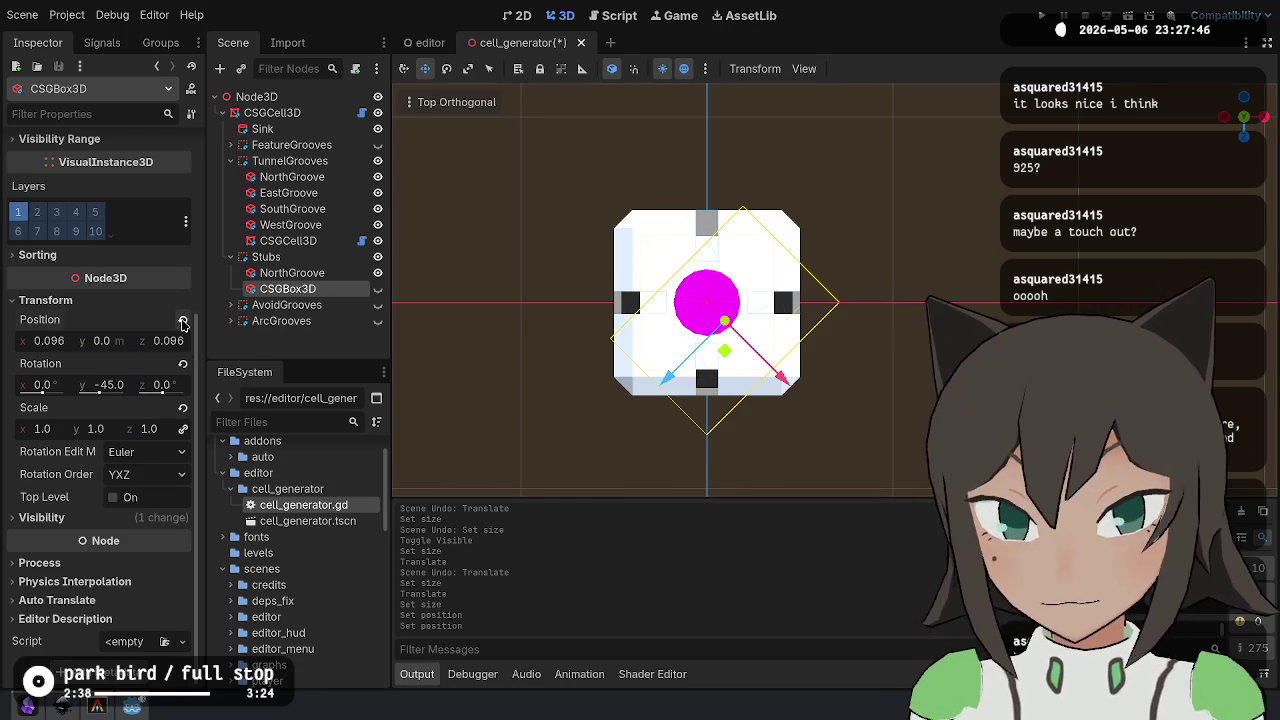
left_click(183, 322)
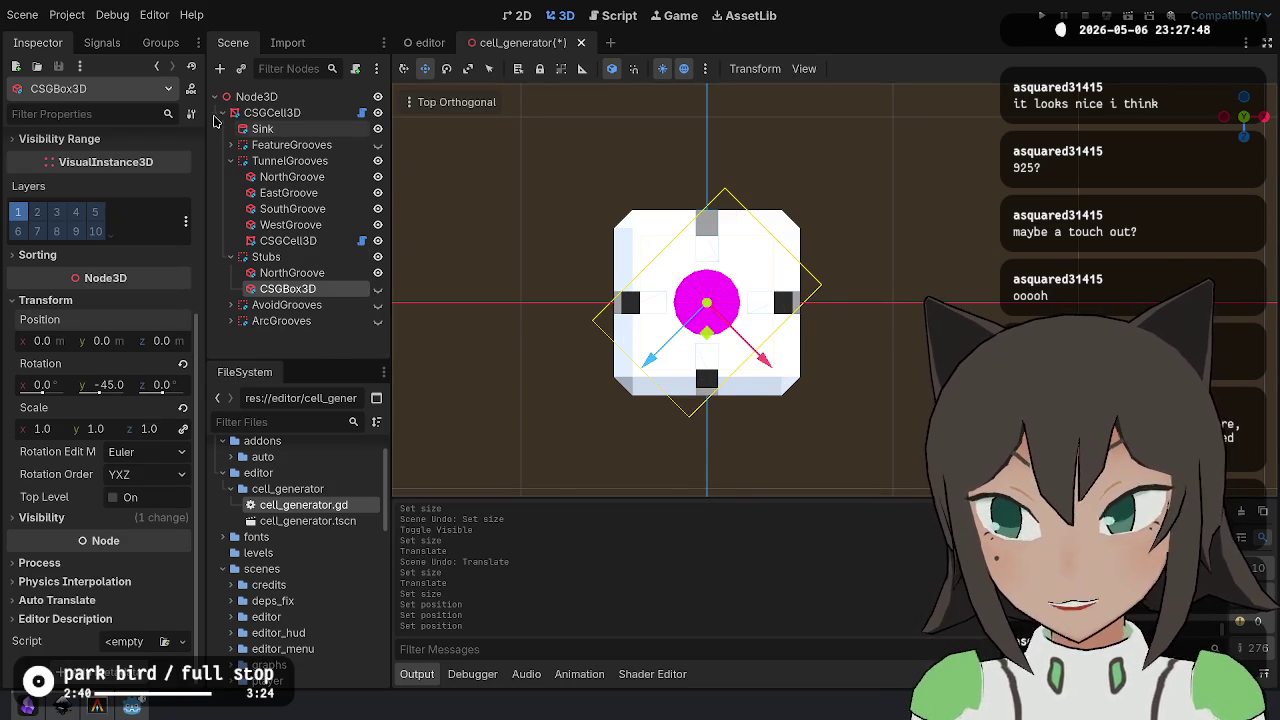
scroll(87, 203, "up", 5)
- Make the diagonal box visible, narrow it to 0.5 wide, and duplicate it as CSGBox3D2
left_click_drag(52, 191, 44, 191)
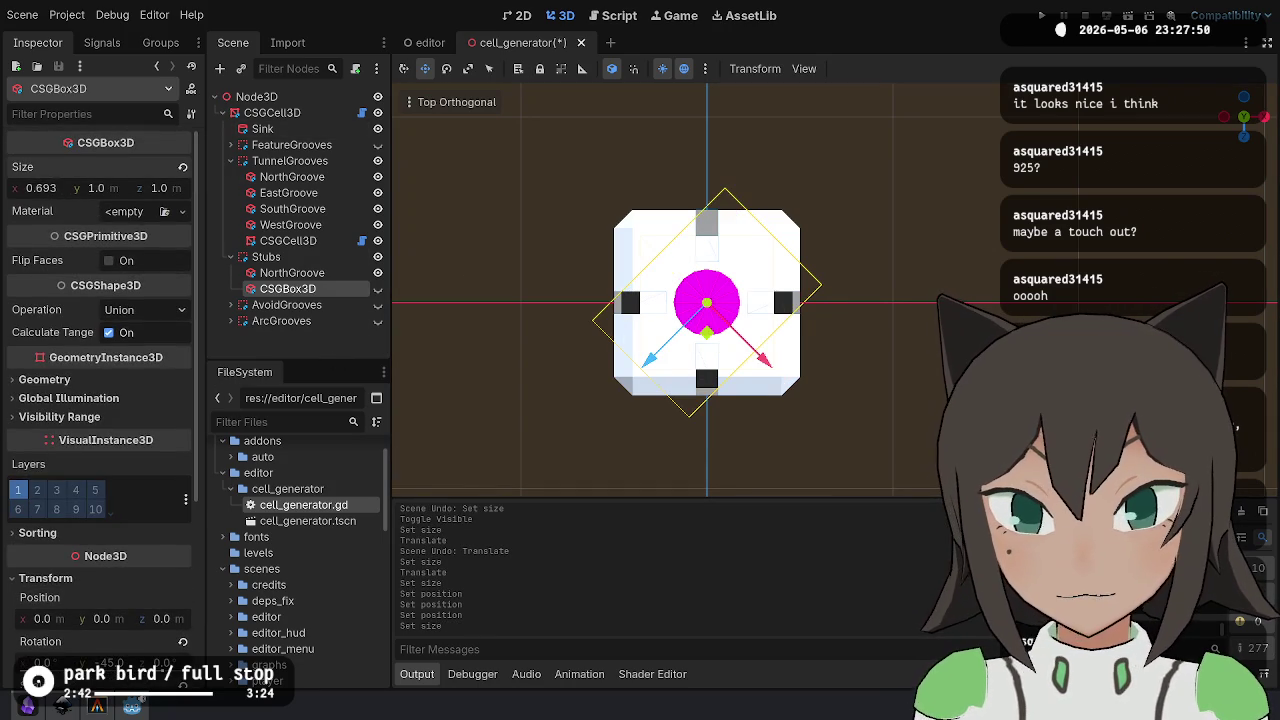
key("ctrl+z")
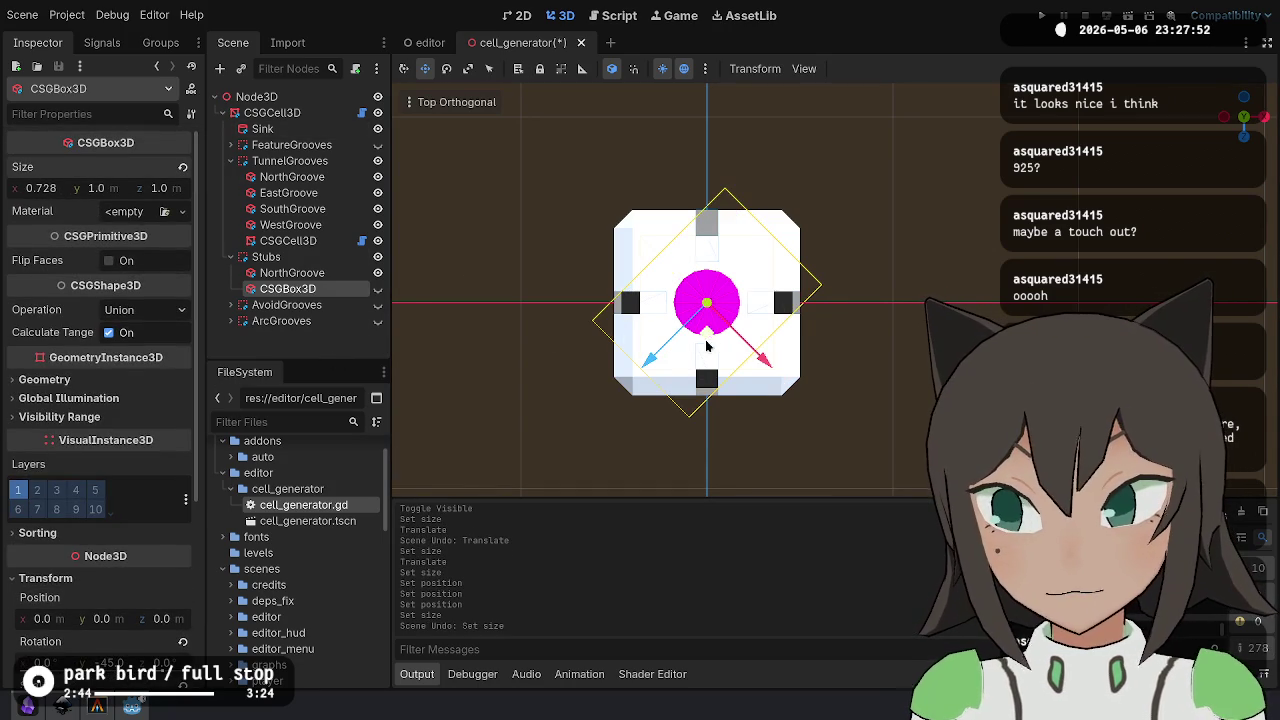
left_click(165, 188)
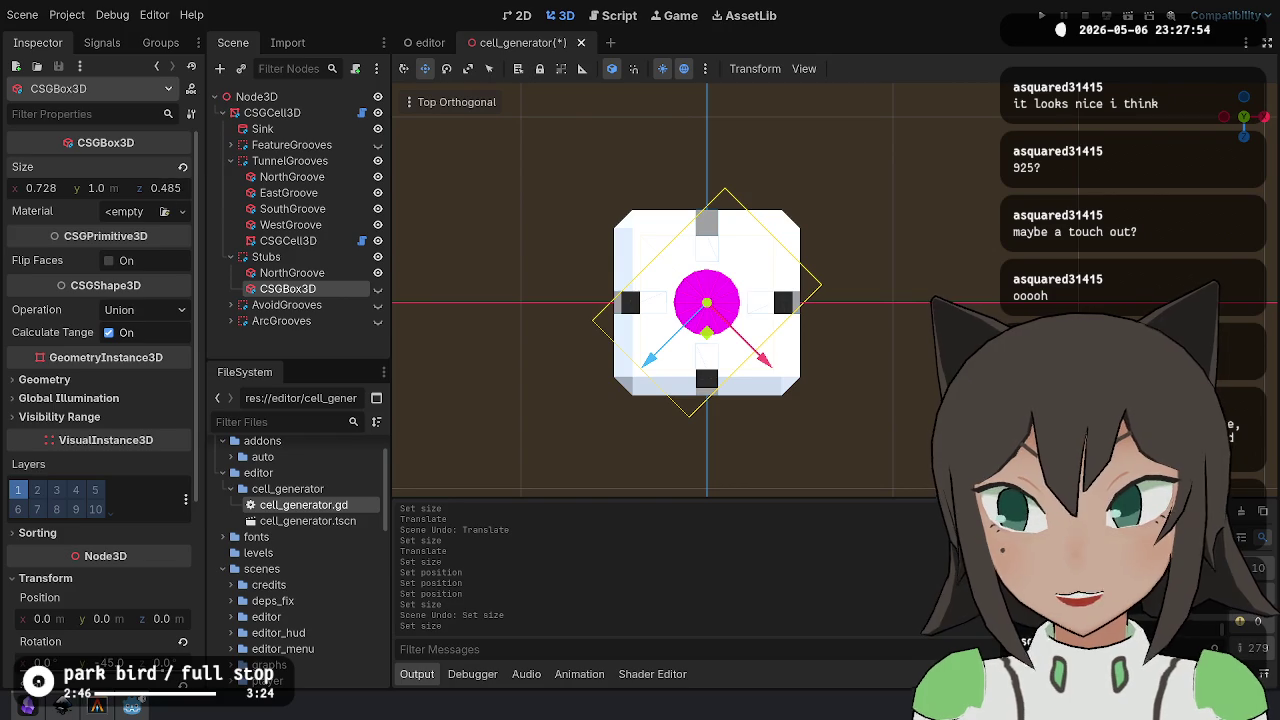
key("ctrl+z")
left_click(378, 289)
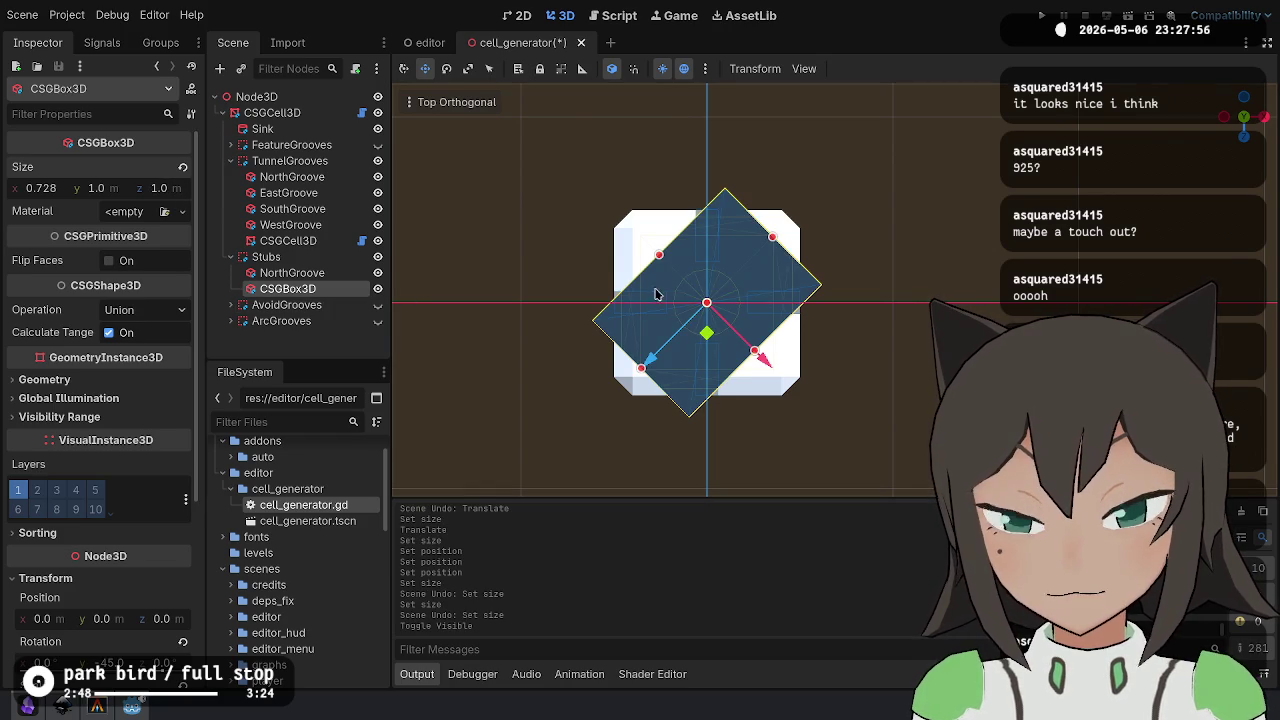
left_click_drag(660, 261, 677, 271)
left_click_drag(755, 350, 739, 342)
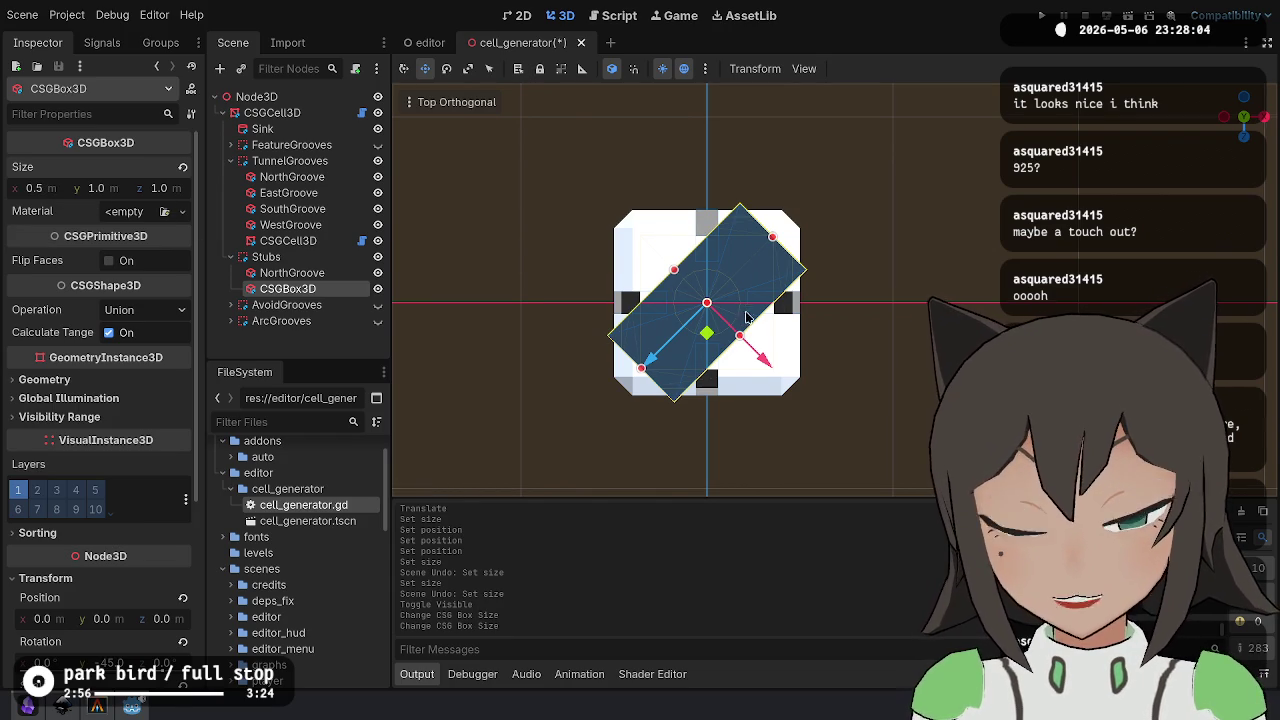
scroll(651, 307, "up", 4)
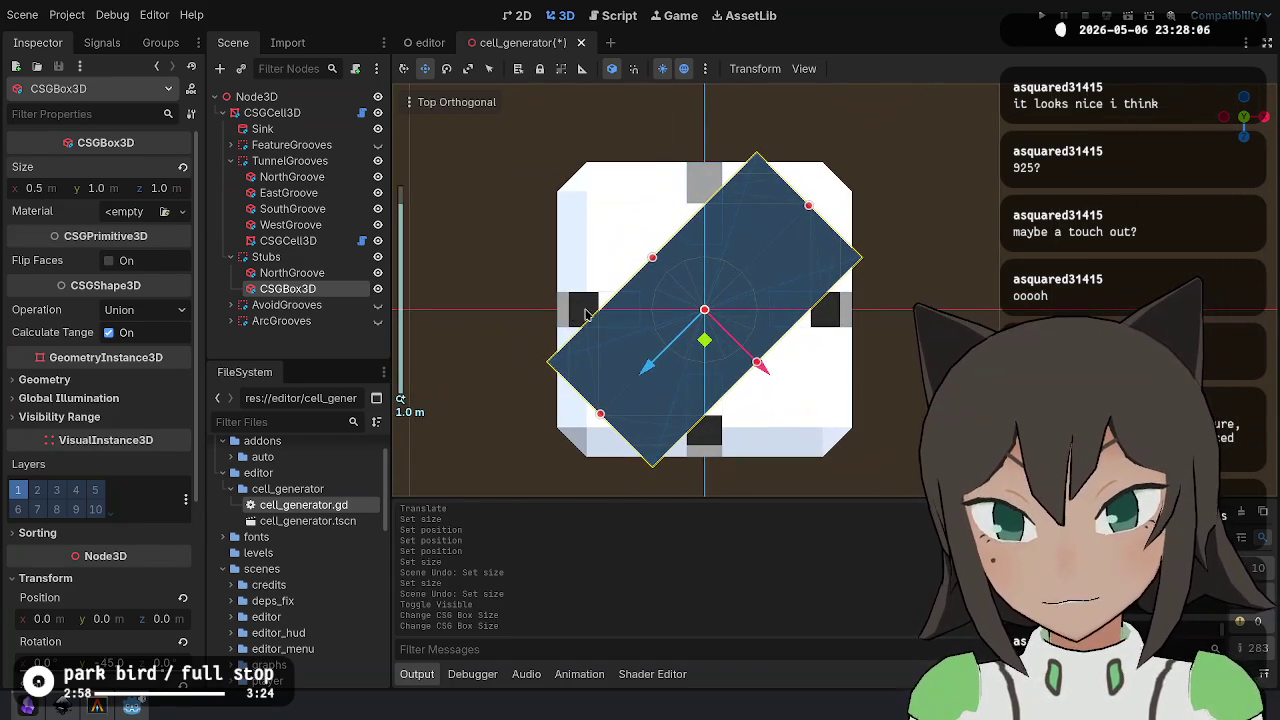
scroll(96, 523, "down", 5)
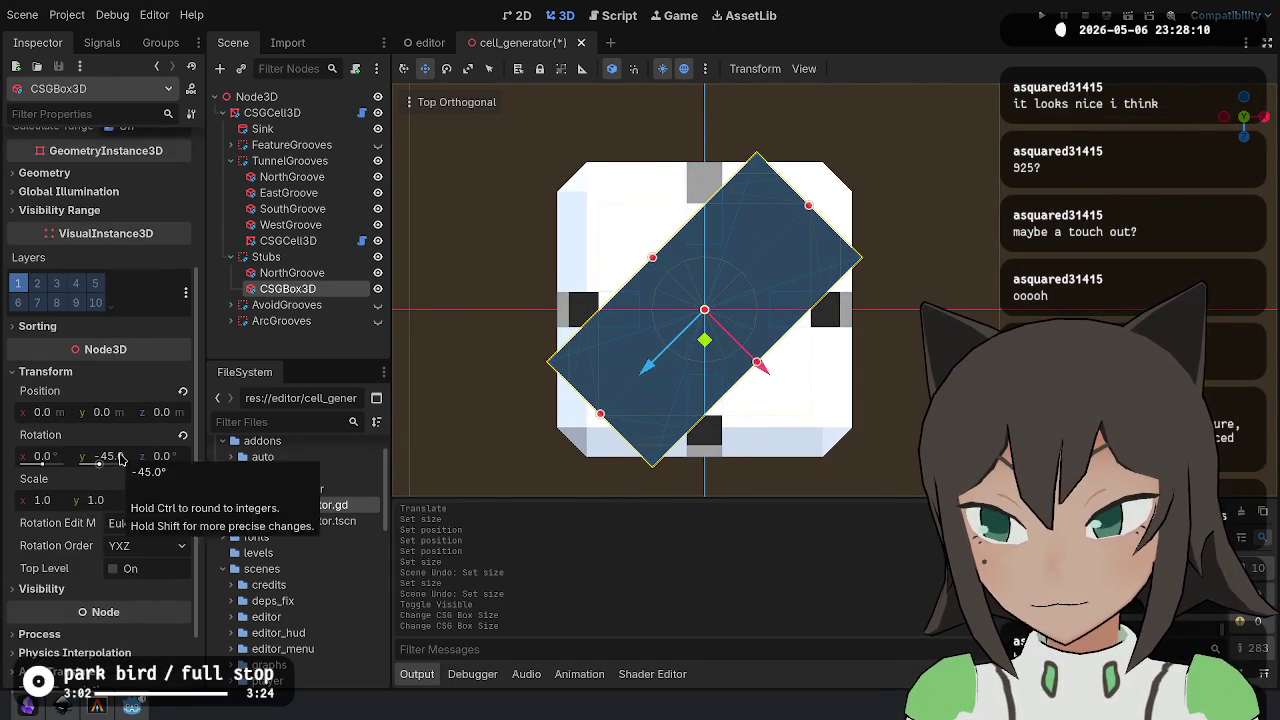
key("ctrl+d")
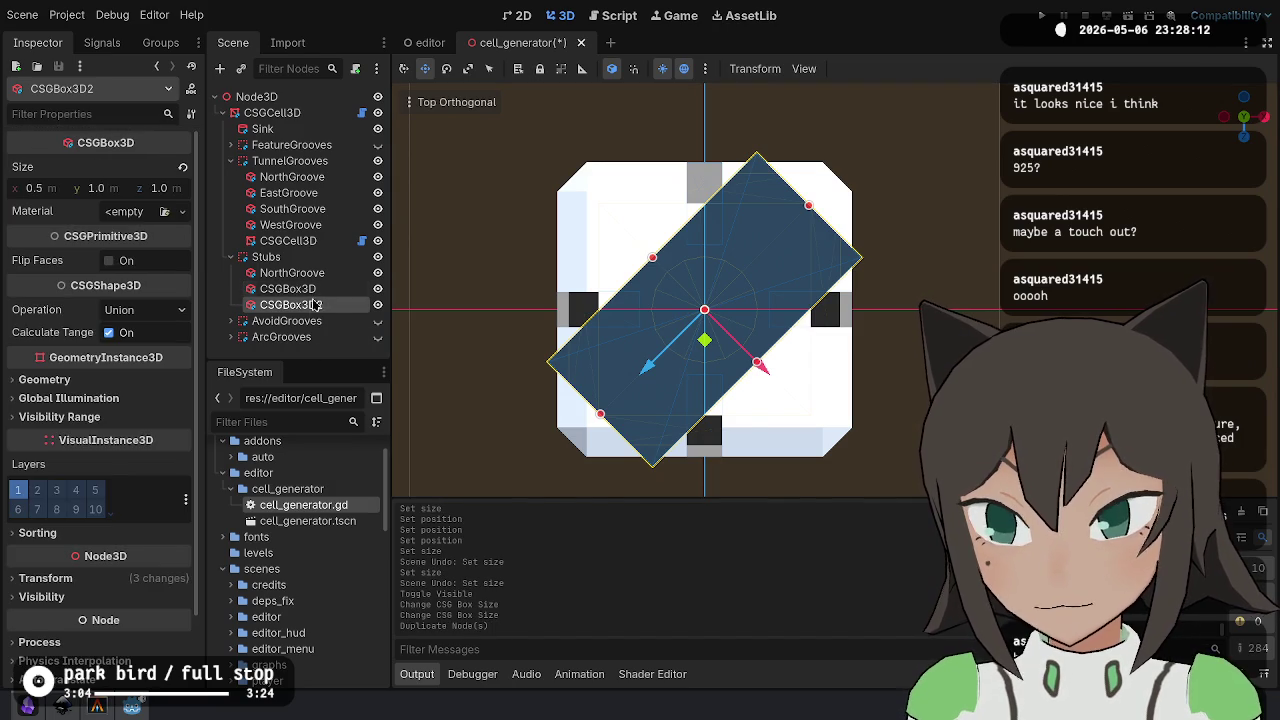
- Rotate CSGBox3D2 90° across the original and set both diagonal boxes to Subtraction
key("e")
mouse_move(735, 368)
left_mouse_down()
mouse_move(719, 374)
mouse_move(646, 341)
left_mouse_up()
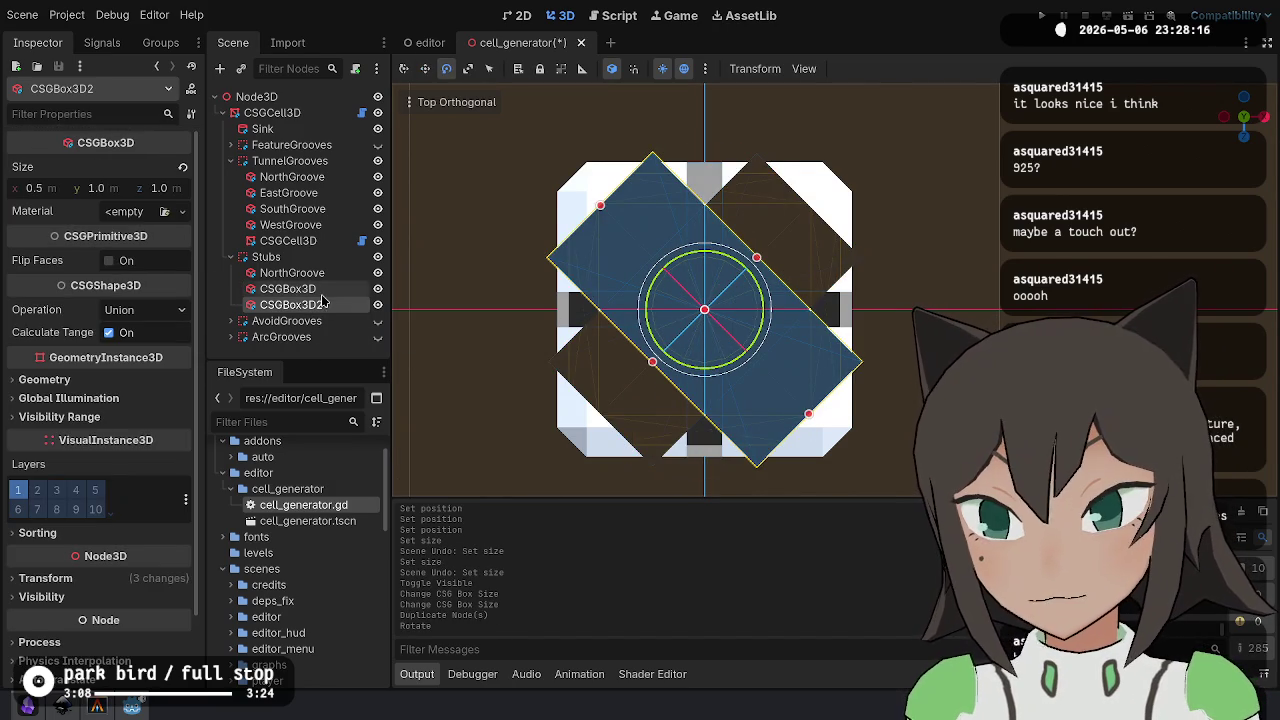
left_click(287, 288, "shift")
left_click(145, 310)
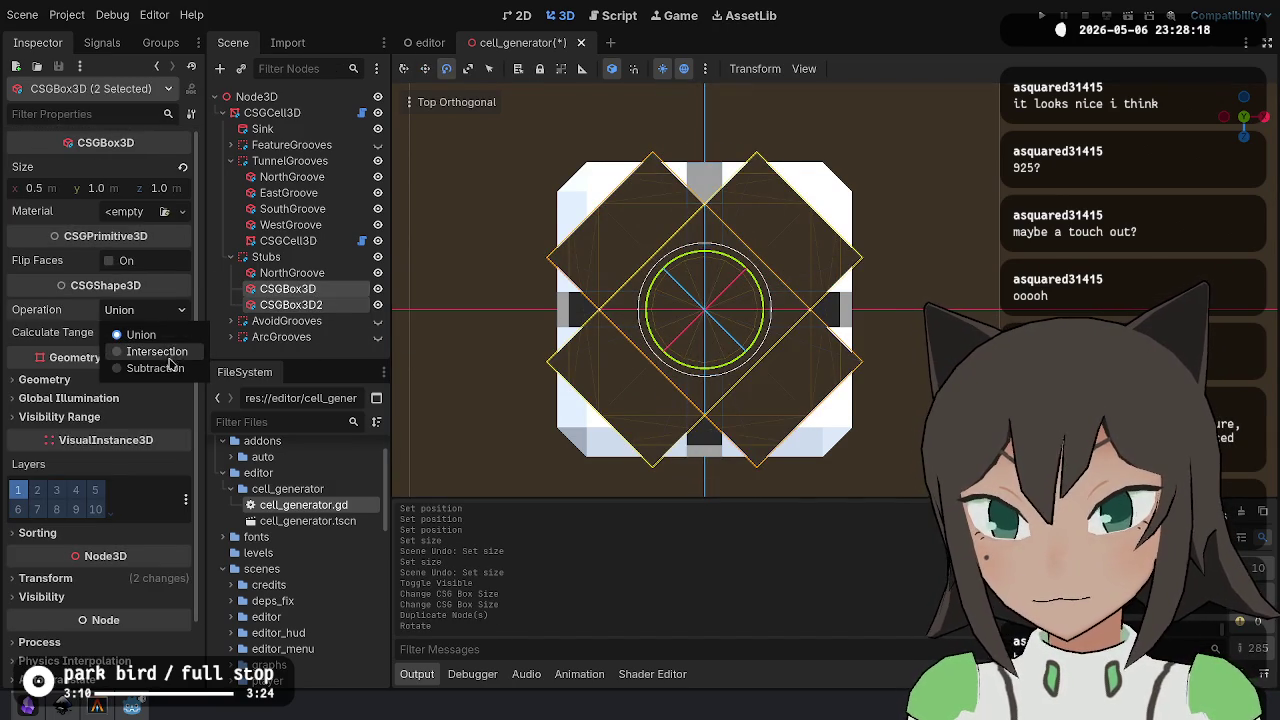
left_click(165, 368)
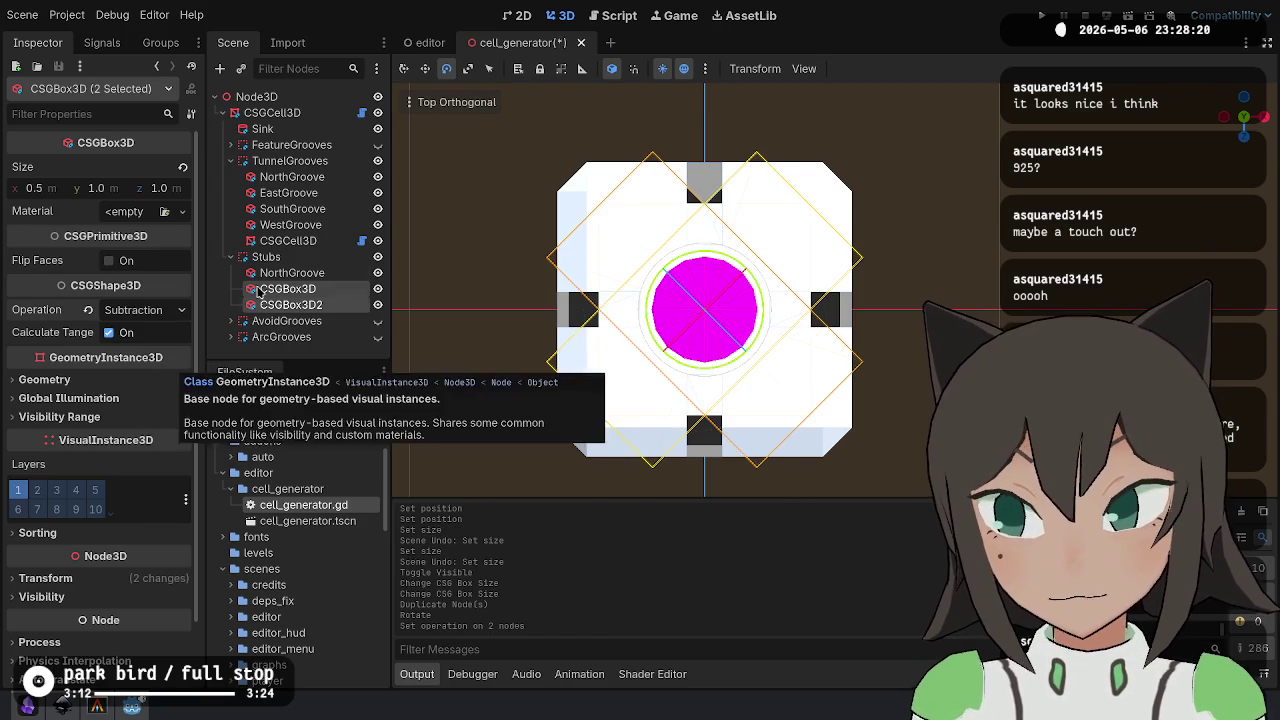
left_click(334, 258)
left_click(334, 275)
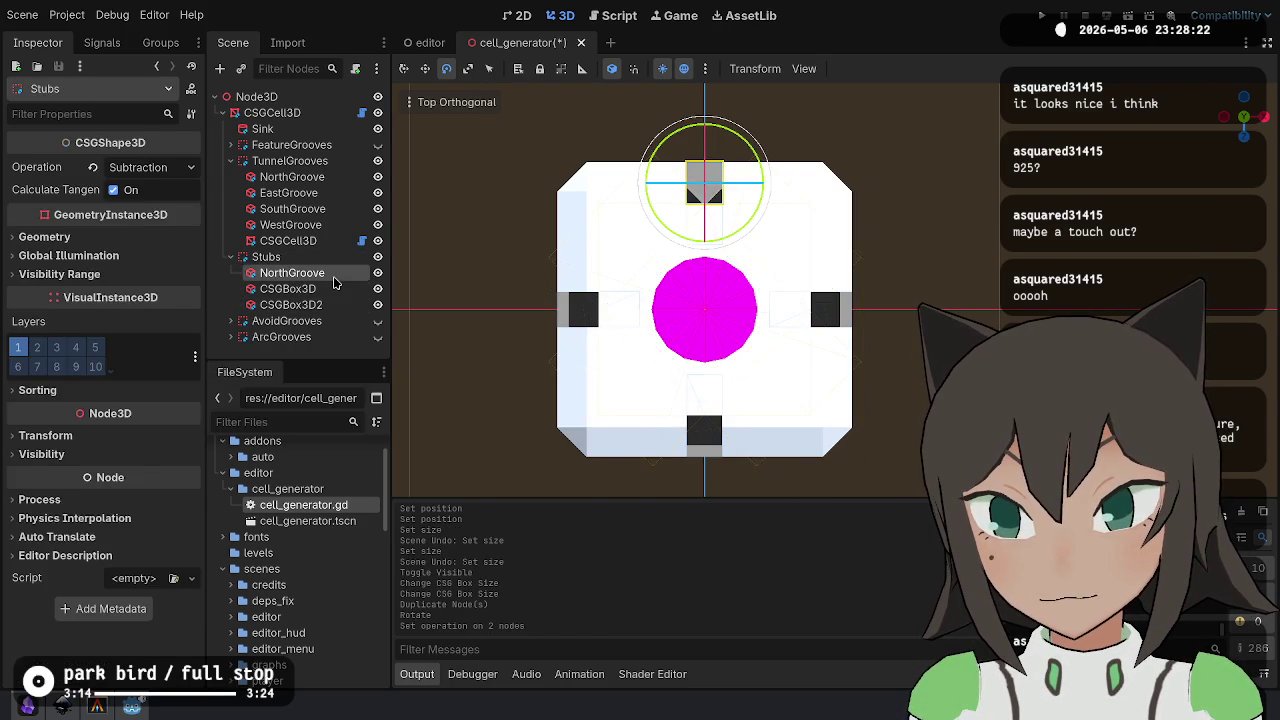
- Hide the FeatureGrooves group and orbit and zoom to inspect the north stub
left_click(378, 145)
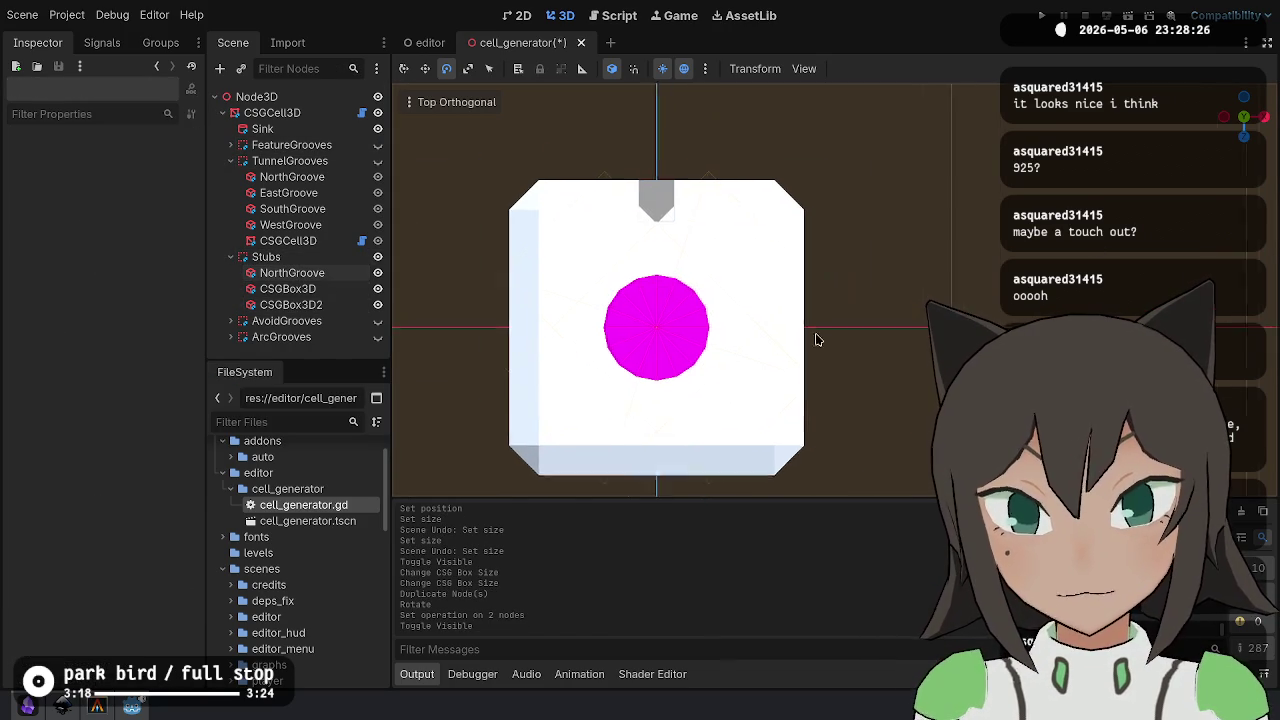
scroll(800, 314, "up", 5)
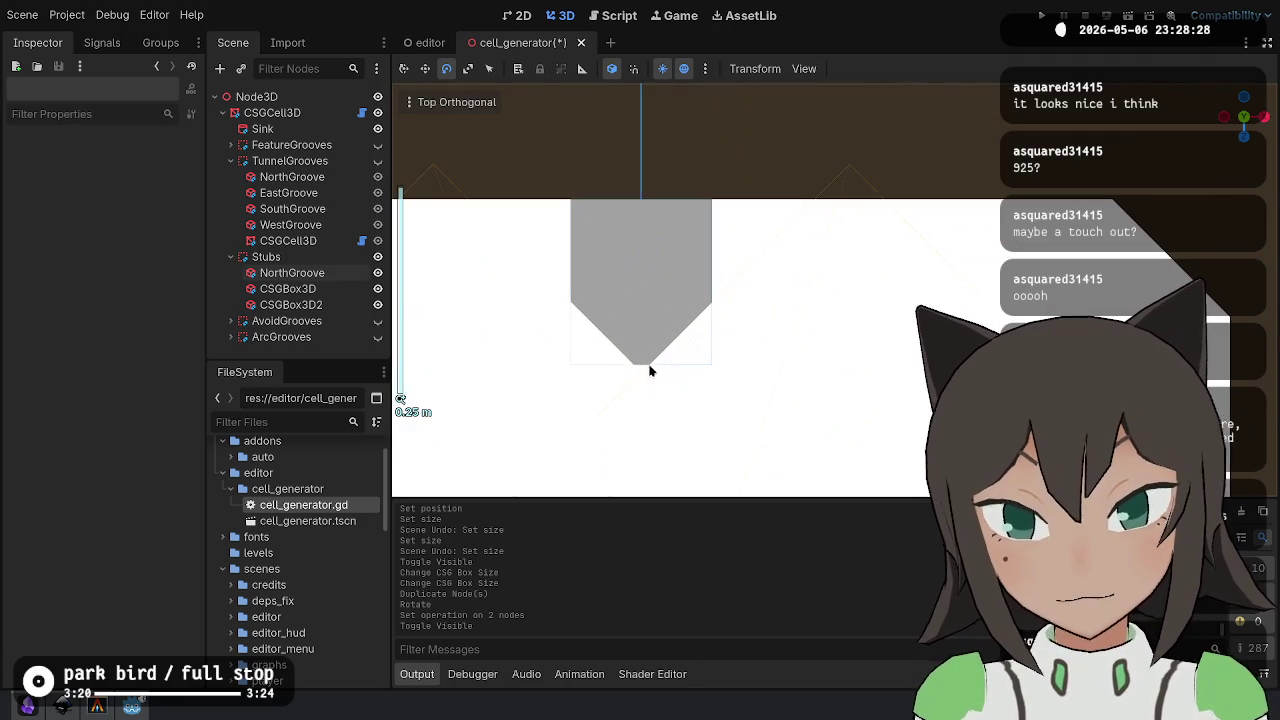
mouse_move(634, 367)
left_mouse_down()
mouse_move(737, 366)
mouse_move(857, 329)
mouse_move(950, 128)
mouse_move(850, 321)
mouse_move(905, 306)
mouse_move(829, 311)
mouse_move(920, 266)
mouse_move(752, 310)
left_mouse_up()
scroll(885, 293, "down", 1)
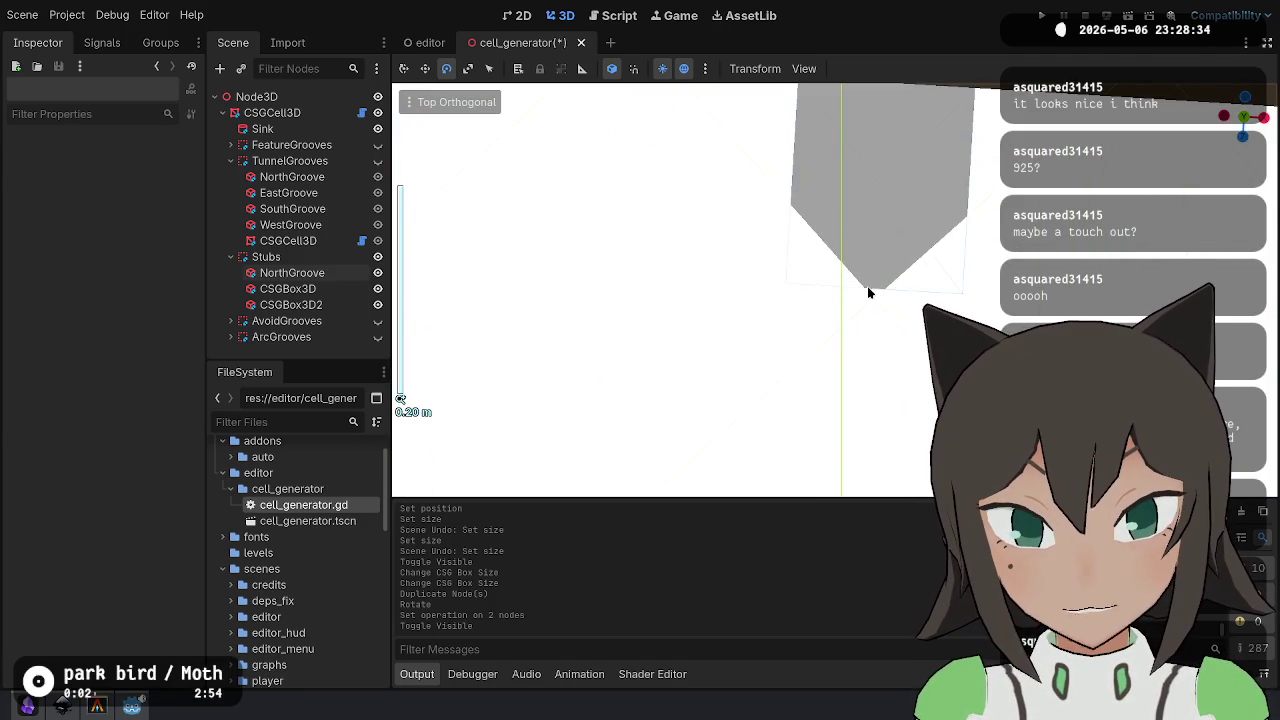
scroll(870, 300, "down", 2)
scroll(880, 315, "down", 2)
scroll(851, 214, "down", 2)
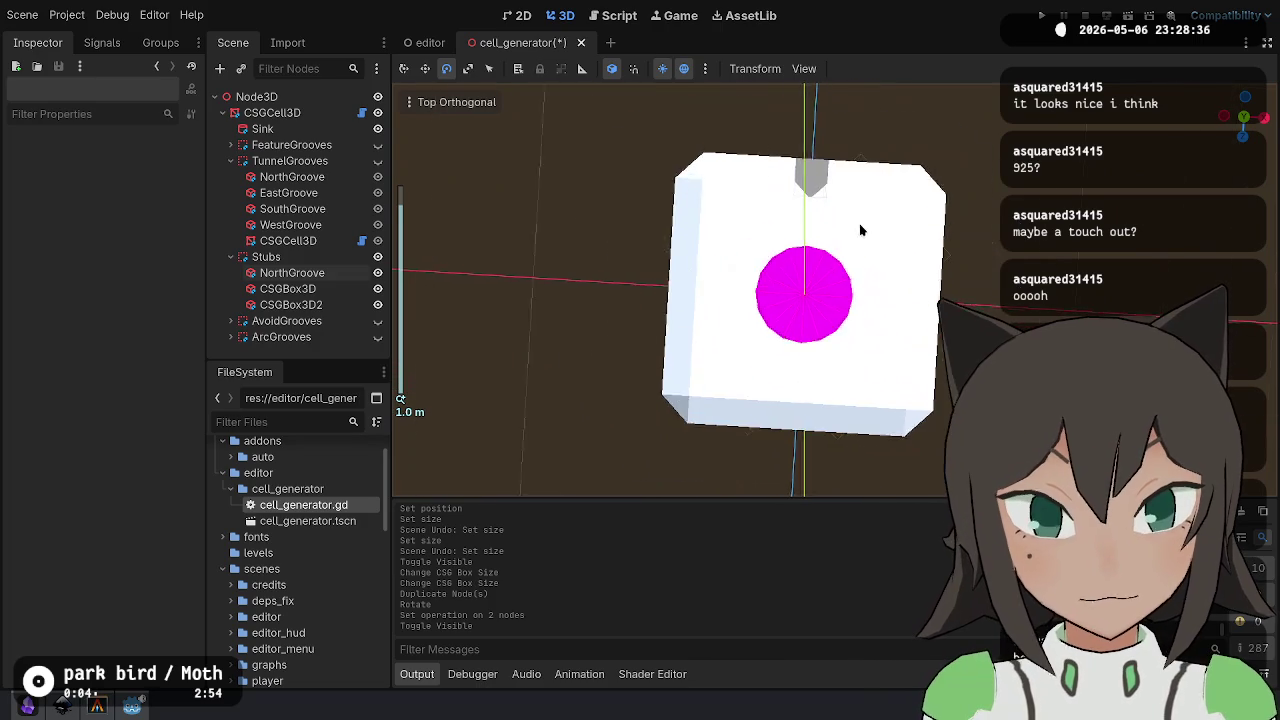
scroll(760, 210, "up", 3)
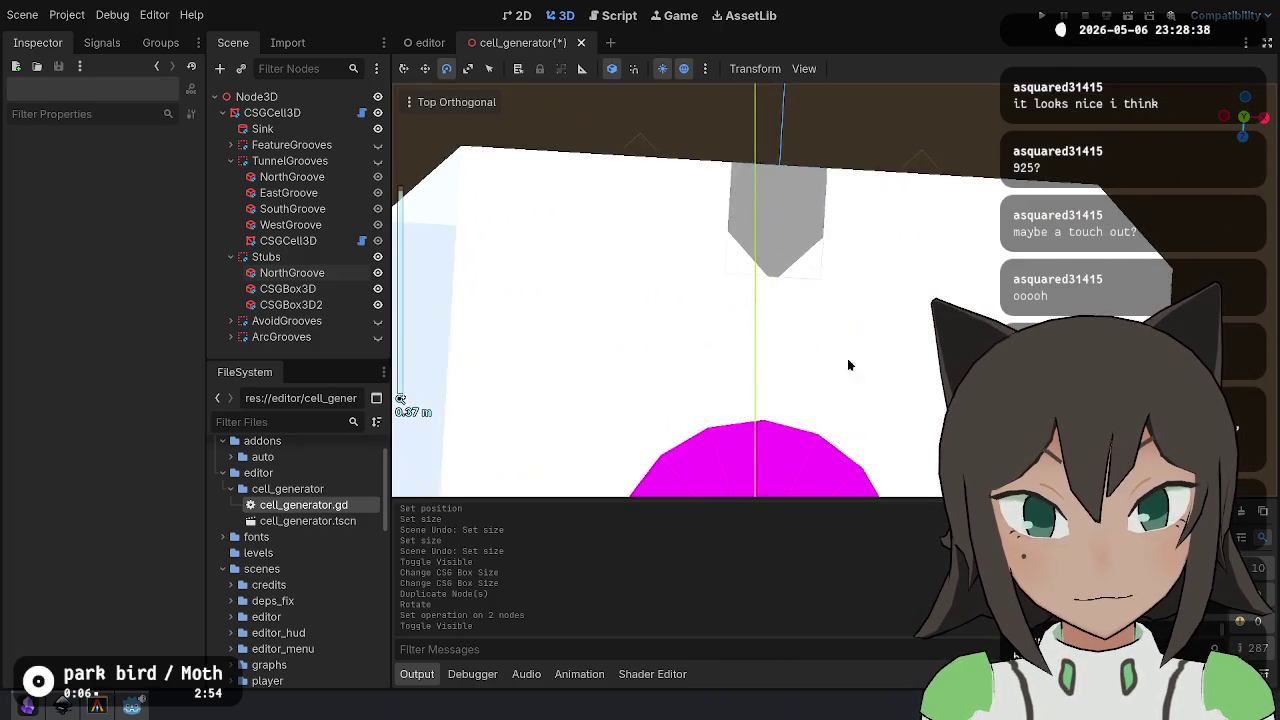
scroll(830, 310, "down", 1)
scroll(832, 290, "down", 2)
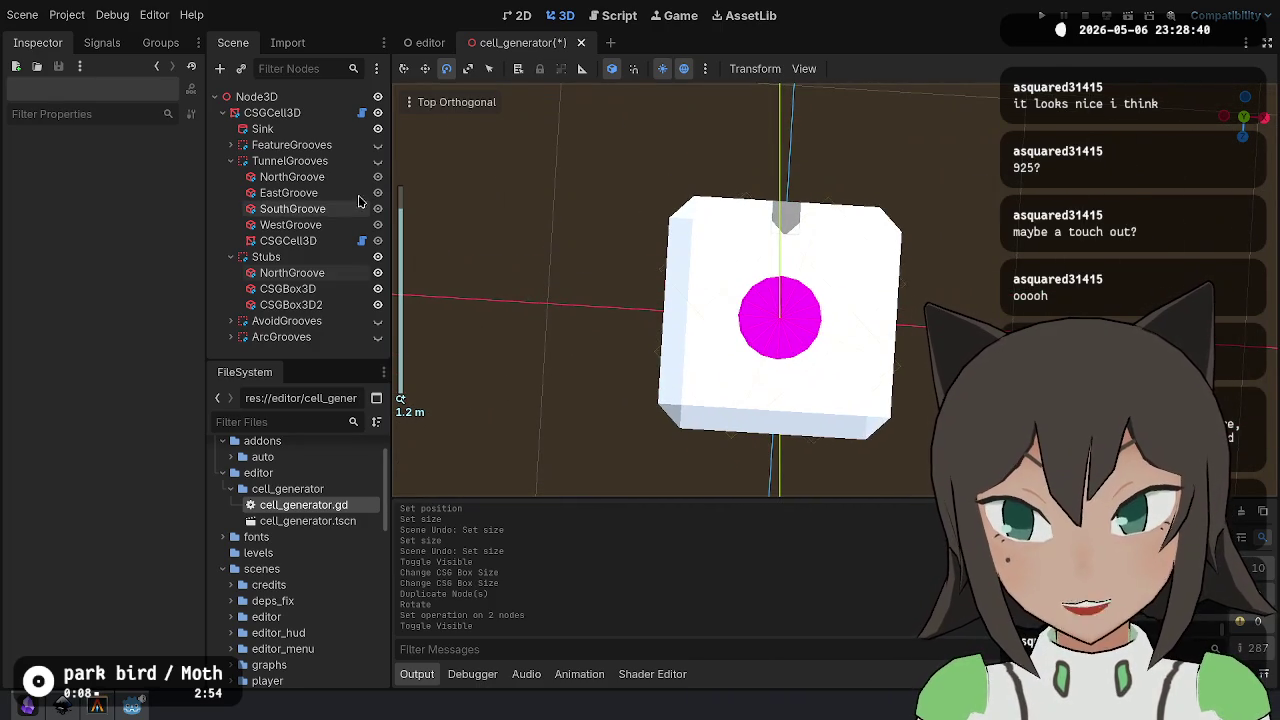
- Return to Top View and select the NorthGroove stub
left_click(450, 101)
left_click(440, 126)
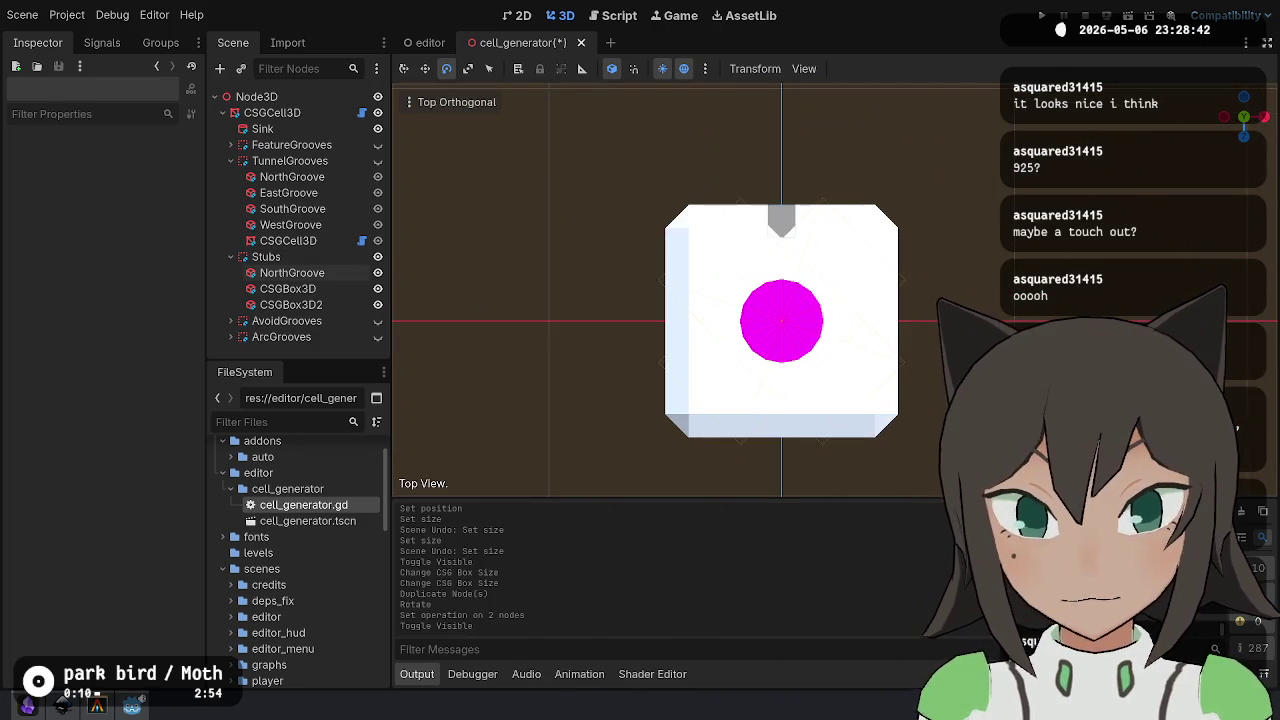
left_click(322, 273)
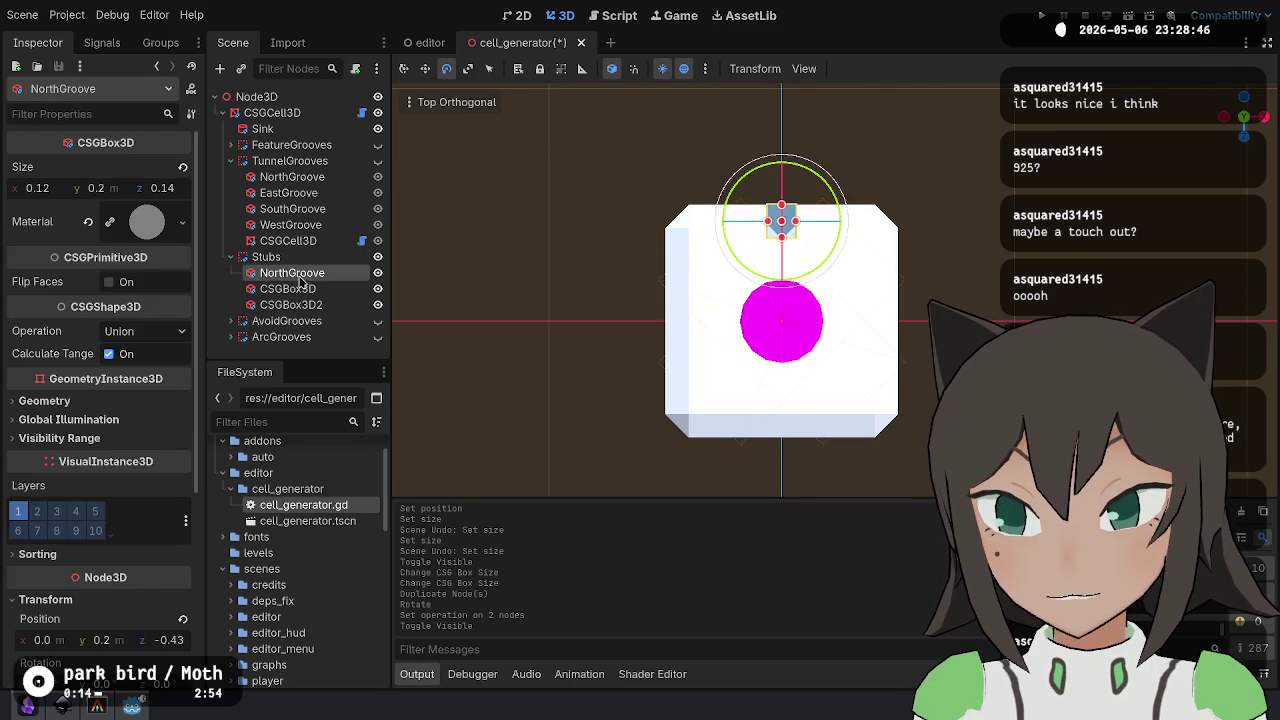
- Duplicate the north stub and add a Node3D child to the copy
key("ctrl+d")
right_click(303, 286)
left_click(386, 295)
key("Up")
key("Up")
key("Up")
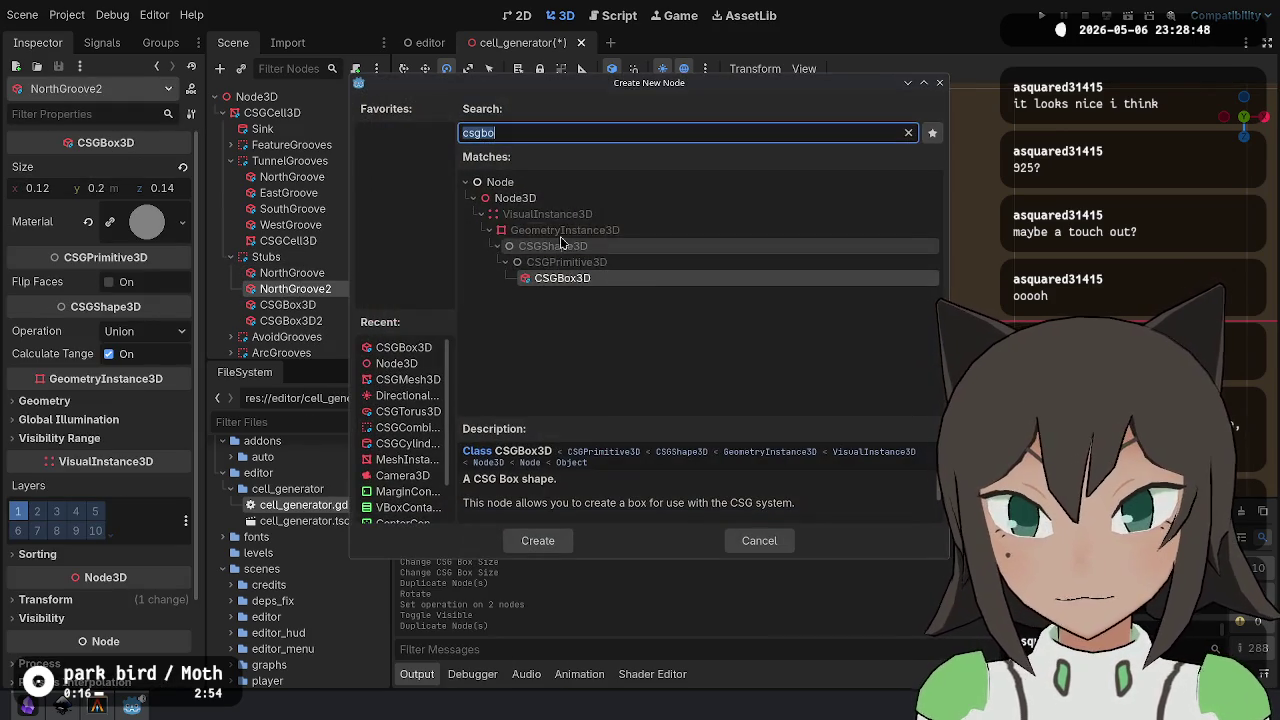
key("Return")
key("ctrl+z")
right_click(293, 292)
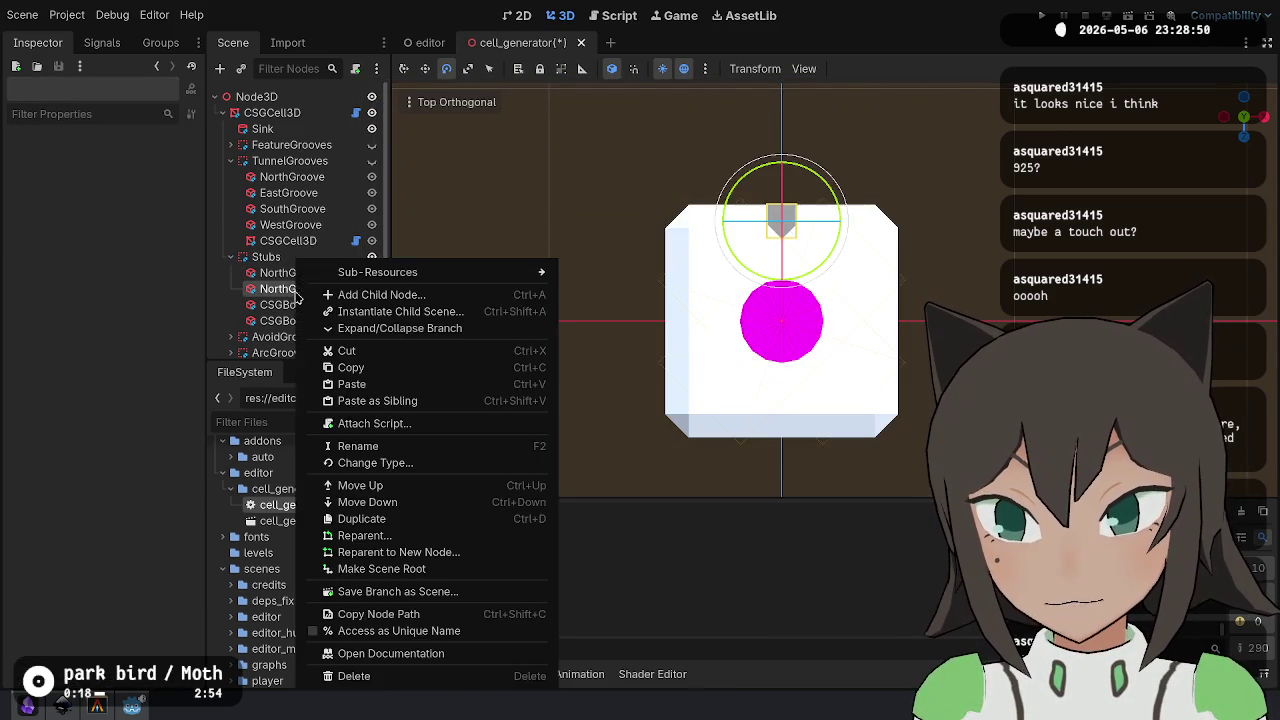
left_click(366, 294)
key("Up")
key("Up")
key("Up")
key("Return")
- Move the Node3D out so it sits directly under Stubs beside the stub copy
left_click_drag(288, 304, 316, 291)
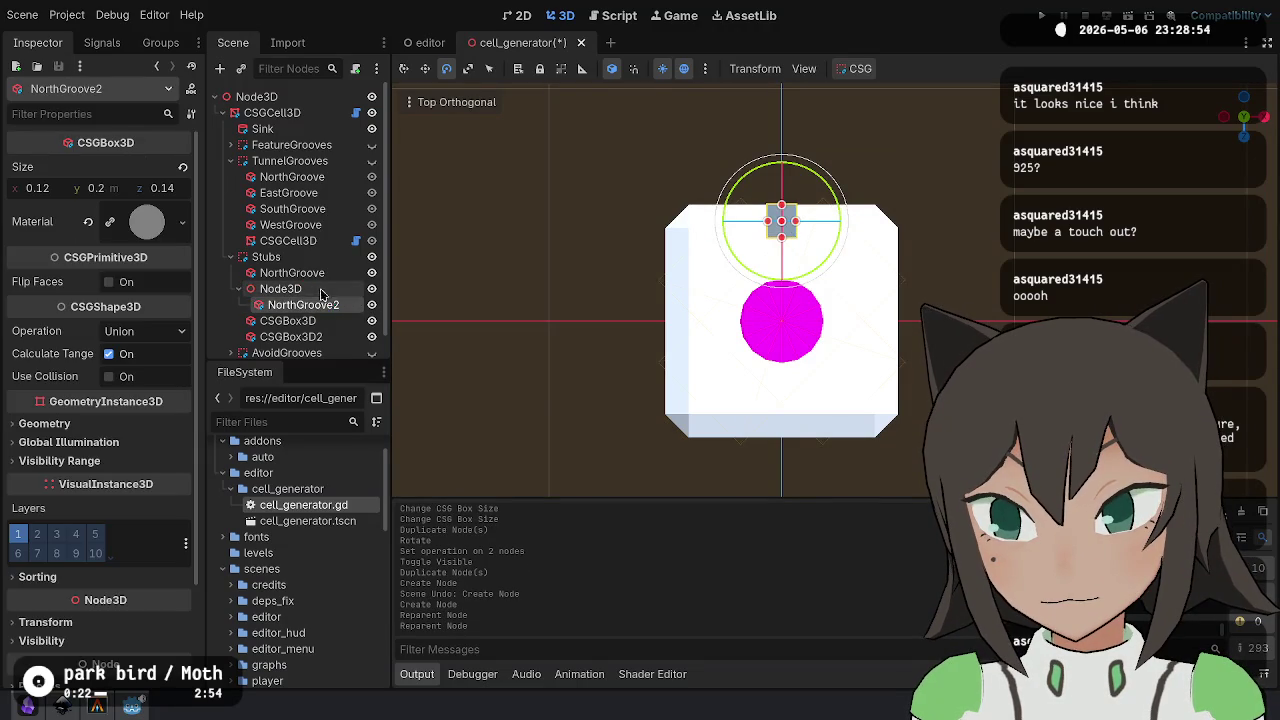
left_click(300, 289)
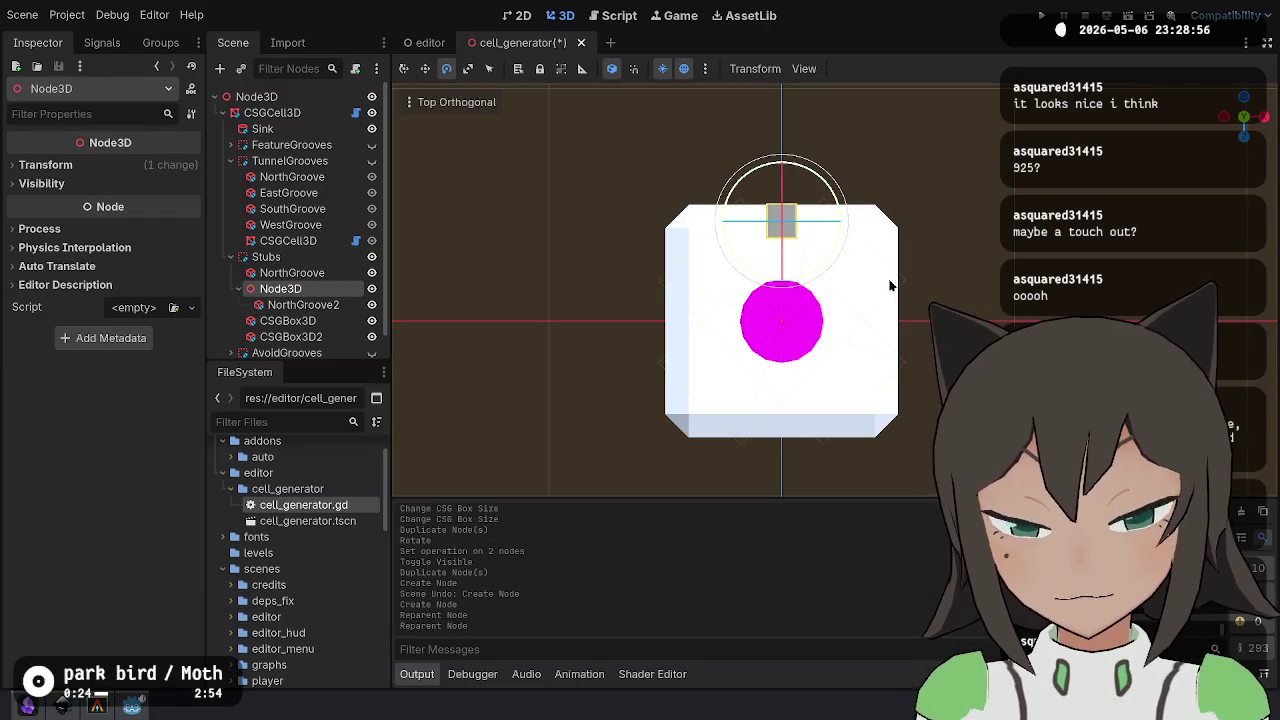
left_click(329, 306)
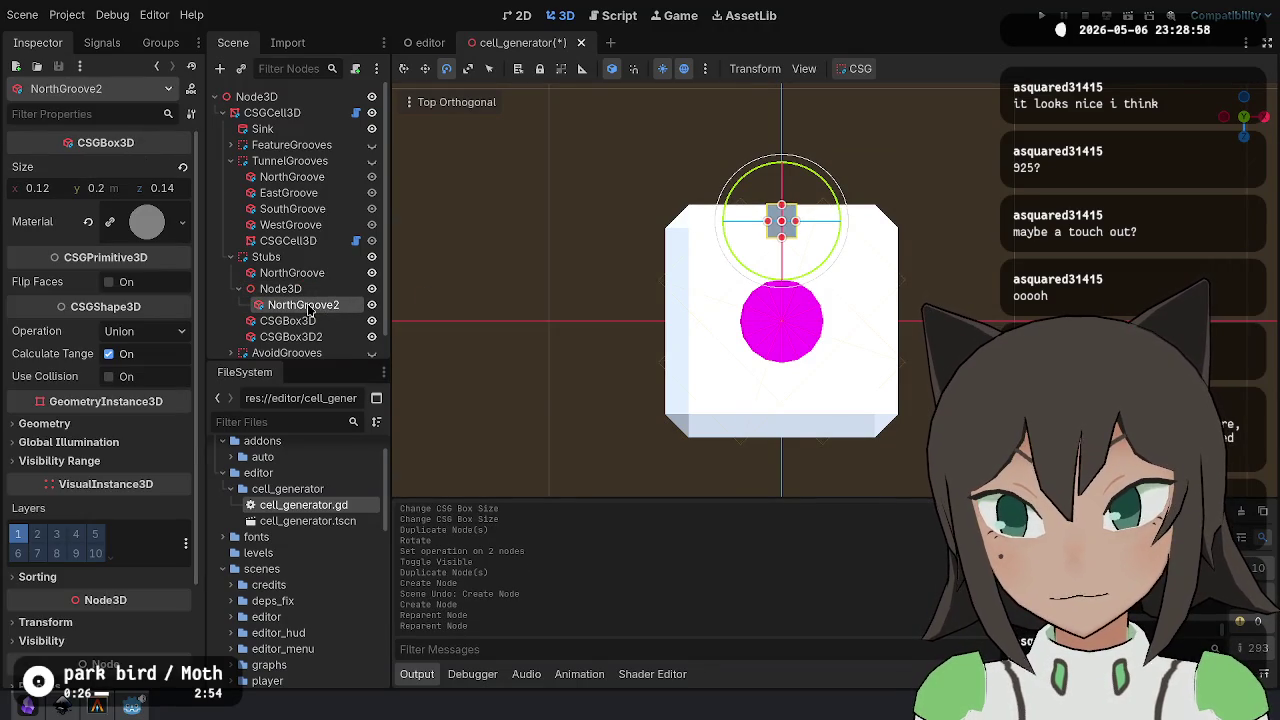
key("ctrl+z")
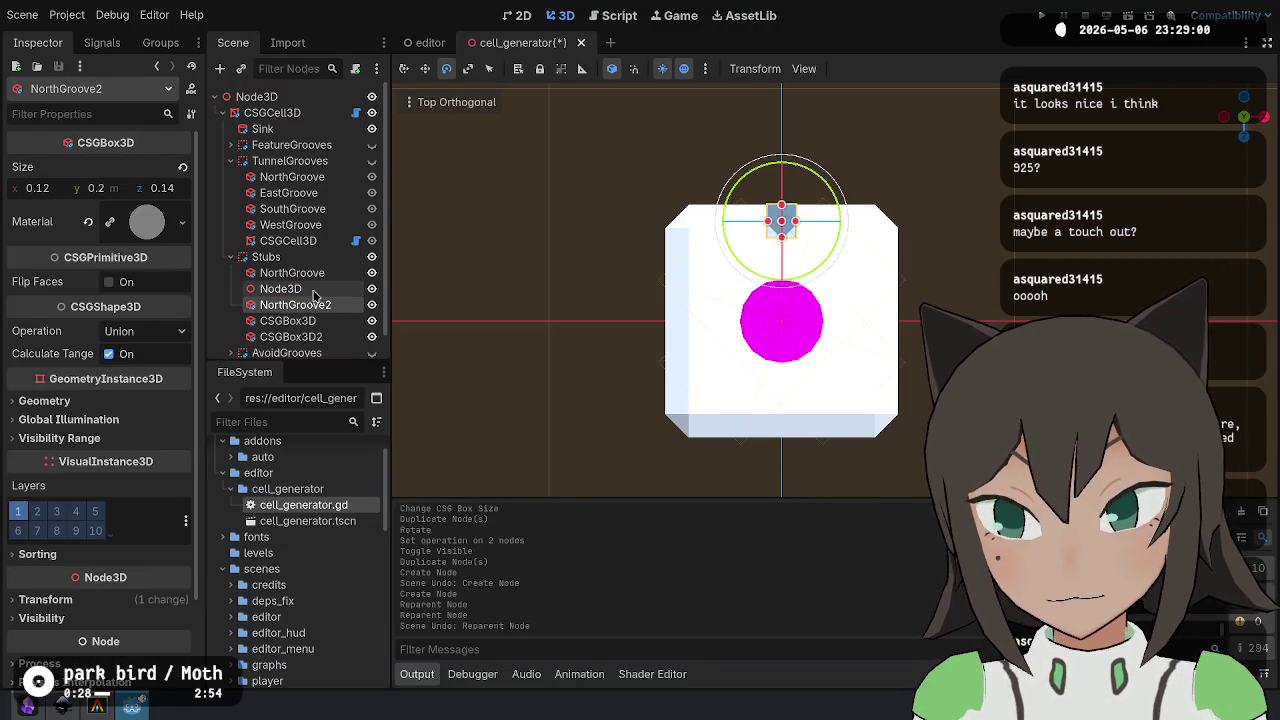
key("ctrl+z")
left_click(296, 310)
mouse_move(296, 314)
left_mouse_down()
mouse_move(296, 291)
mouse_move(332, 291)
left_mouse_up()
left_click(45, 164)
- Centre the Node3D pivot, put the stub copy inside it, and duplicate it twice
left_click(192, 184)
left_click(335, 291)
key("ctrl+d")
key("ctrl+d")
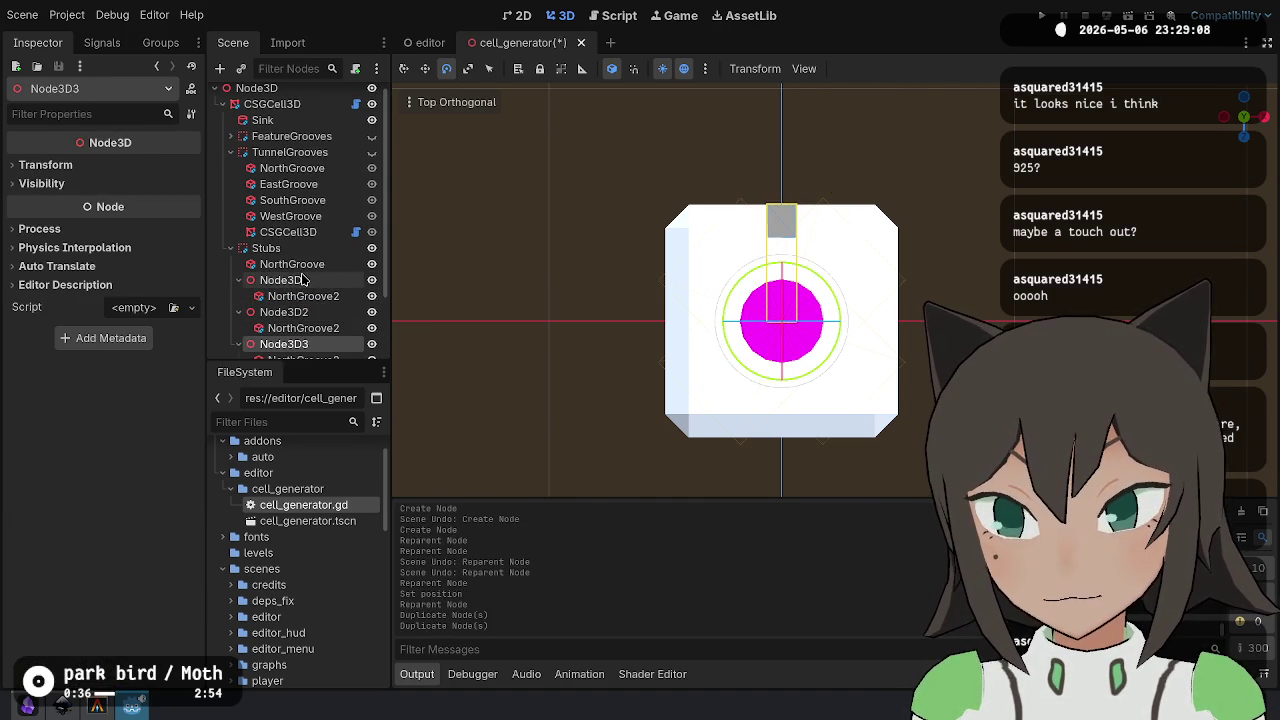
- Rotate the three pivots -90°, 180° and 90° on Y for east, south and west stubs
left_click(303, 280)
mouse_move(838, 328)
left_mouse_down()
mouse_move(809, 374)
mouse_move(775, 392)
mouse_move(743, 387)
left_mouse_up()
left_click(283, 312)
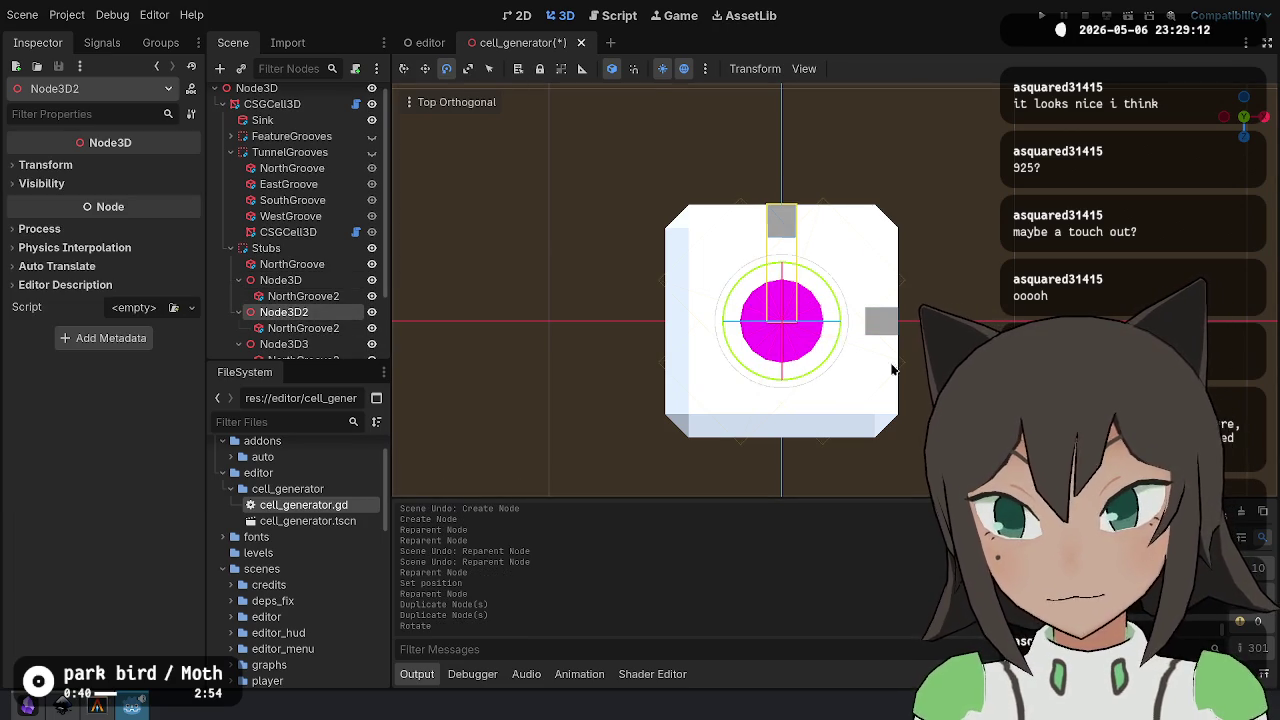
mouse_move(826, 361)
left_mouse_down()
mouse_move(789, 389)
mouse_move(680, 289)
mouse_move(740, 282)
left_mouse_up()
left_click(290, 344)
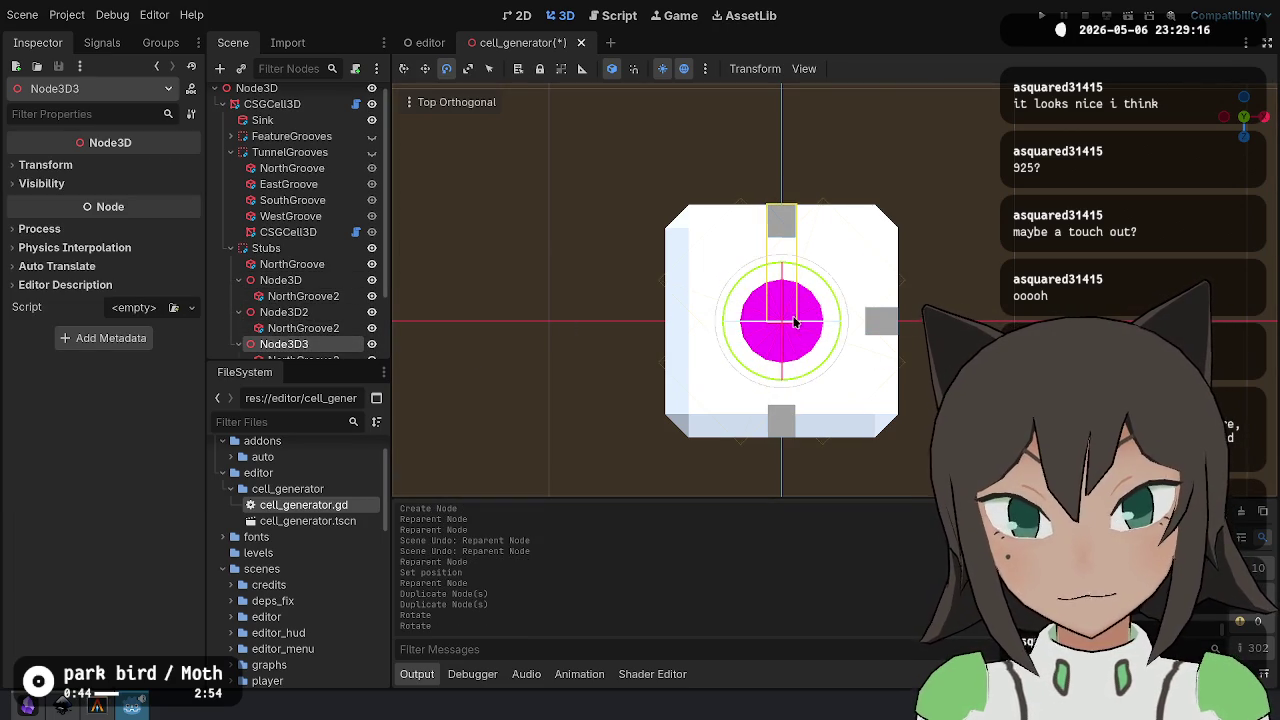
mouse_move(826, 356)
left_mouse_down()
mouse_move(833, 296)
mouse_move(817, 276)
left_mouse_up()
- Move the east stub out of its pivot to sit directly under Stubs
scroll(320, 260, "down", 3)
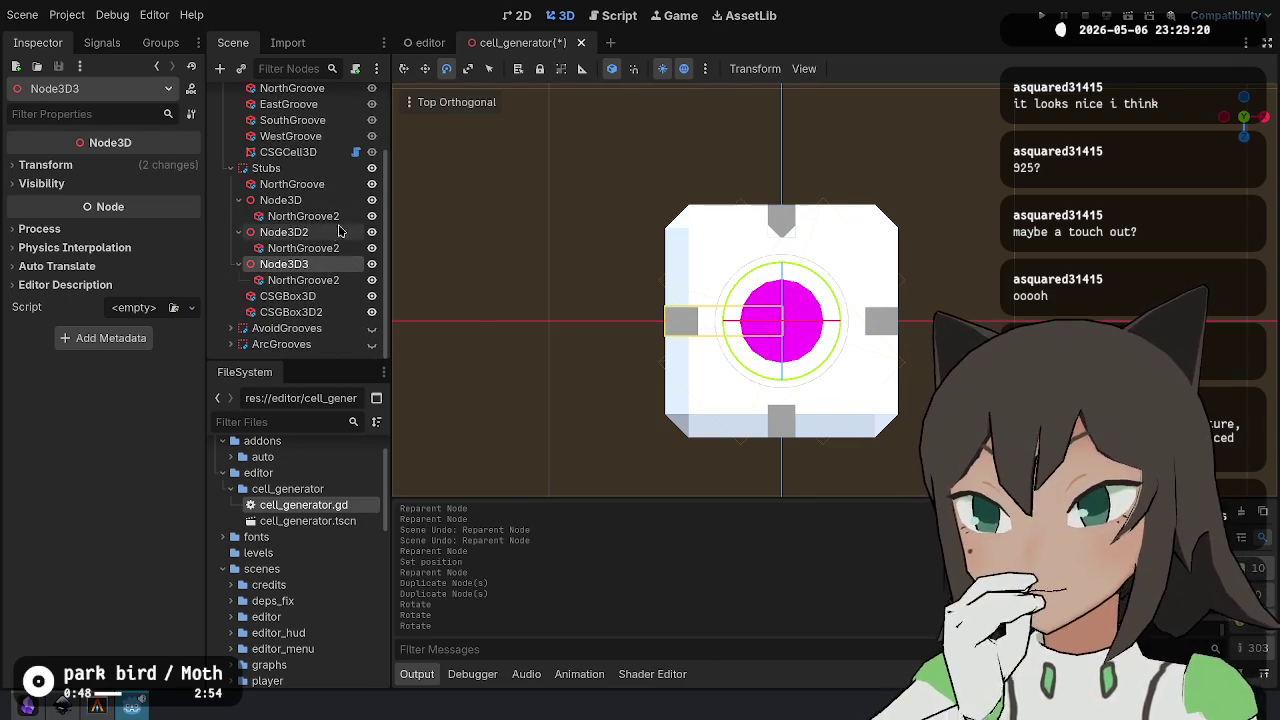
left_click(320, 218)
left_click_drag(320, 218, 300, 203)
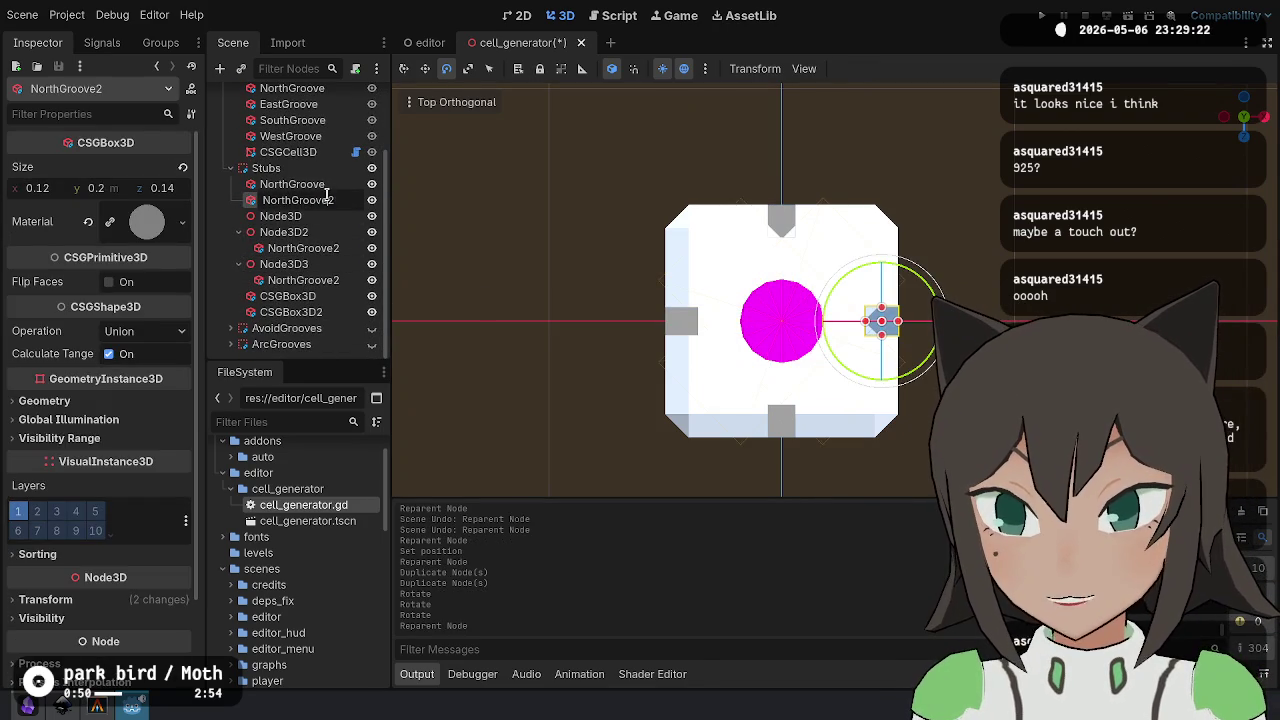
- Rename the three stub copies East, South and West
key("ctrl+a")
type("East")
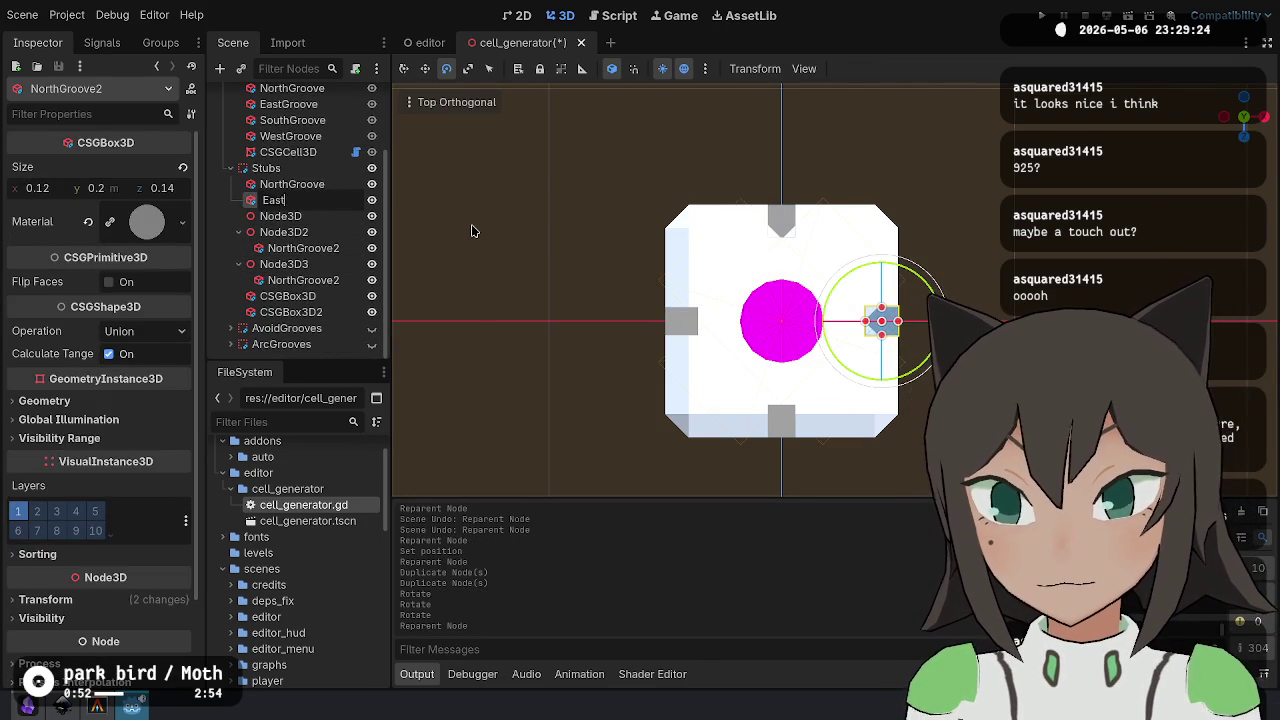
key("Return")
key("Down")
key("Down")
key("Down")
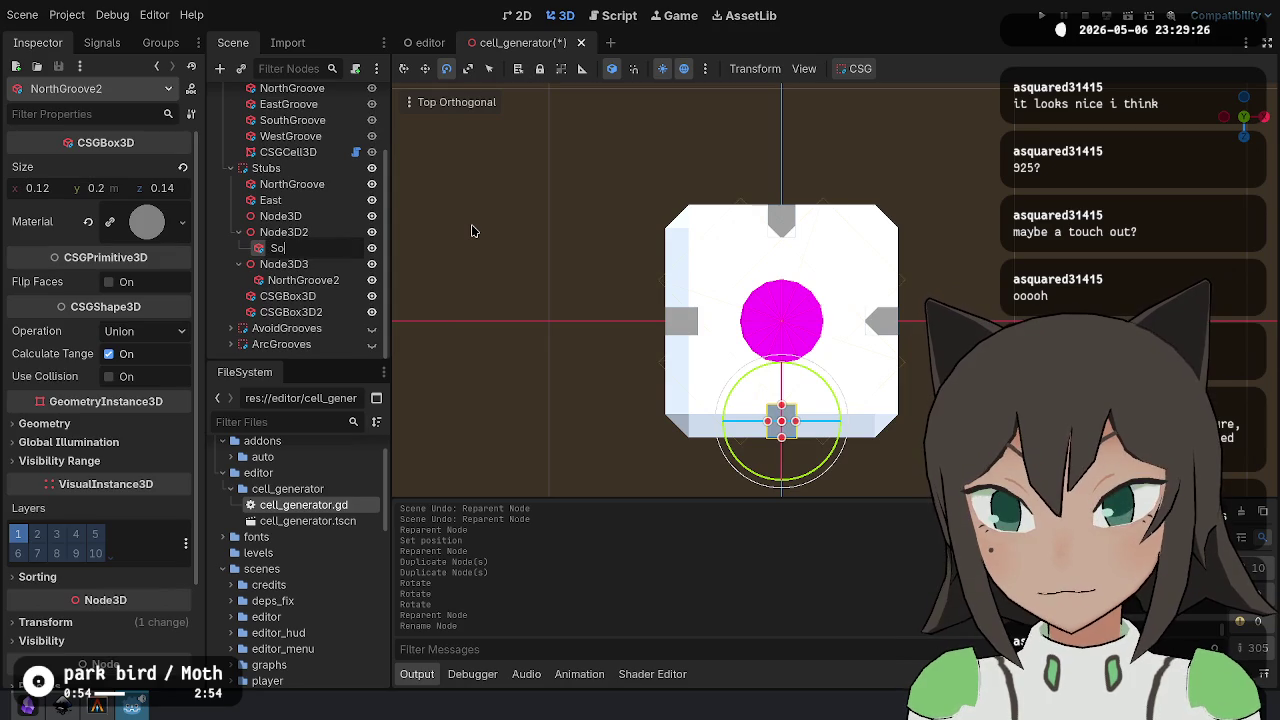
type("South")
key("Return")
key("Down")
key("Down")
key("F2")
type("West")
key("Return")
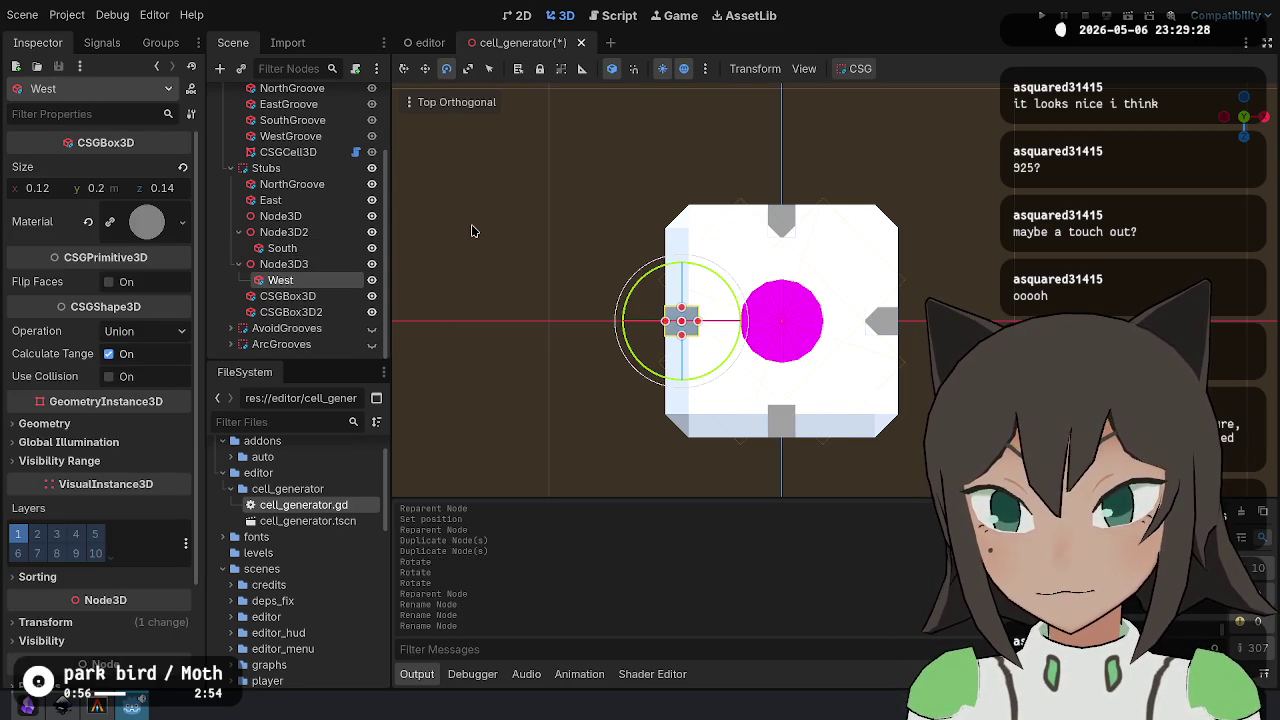
- Move the West and South stubs under Stubs and delete the three empty Node3D pivots
mouse_move(298, 288)
left_mouse_down()
mouse_move(315, 272)
mouse_move(300, 226)
left_mouse_up()
left_click(285, 216)
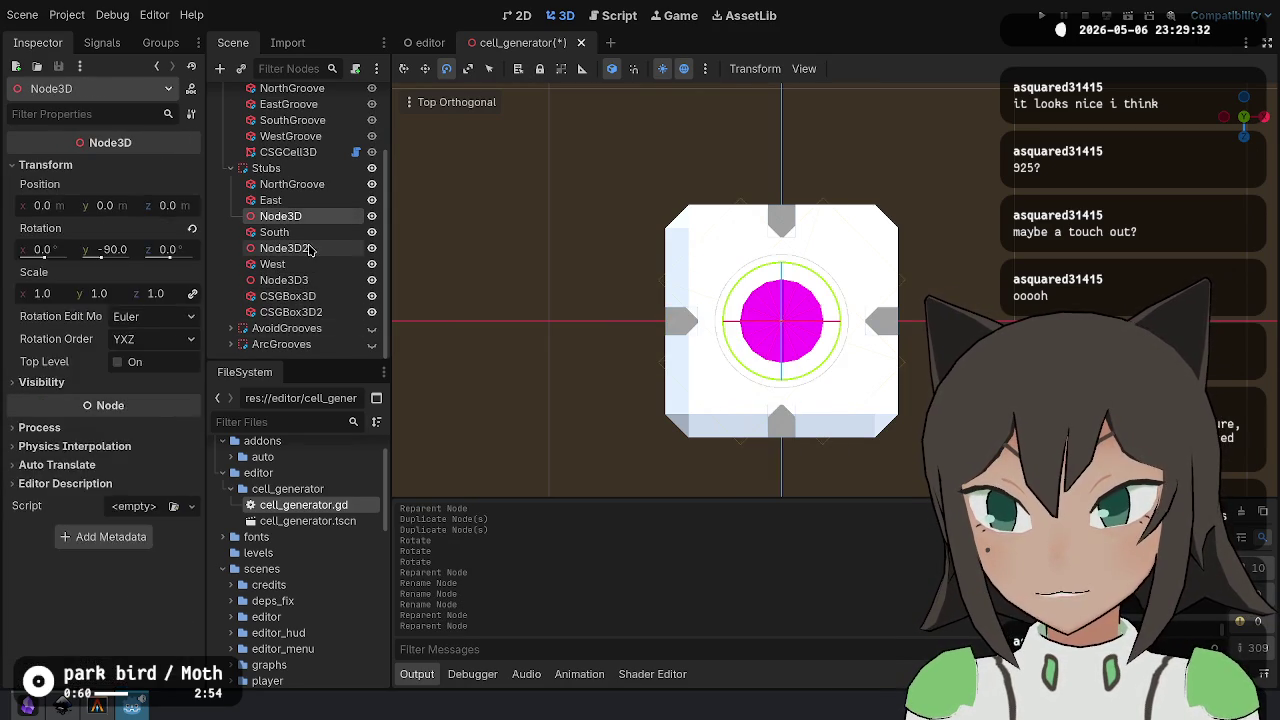
left_click(290, 248, "ctrl")
left_click(307, 283, "ctrl")
key("Delete")
key("Return")
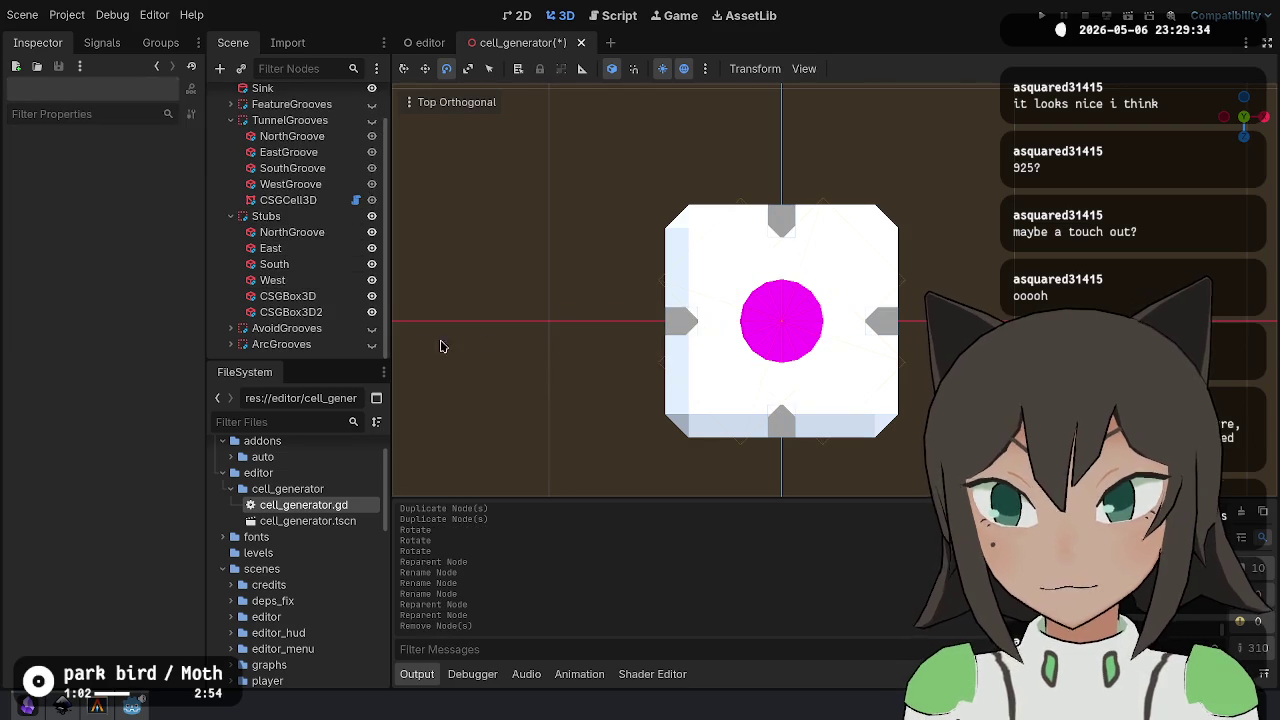
- Rename the north stub to North and save the scene
left_click(293, 232)
left_click(290, 231)
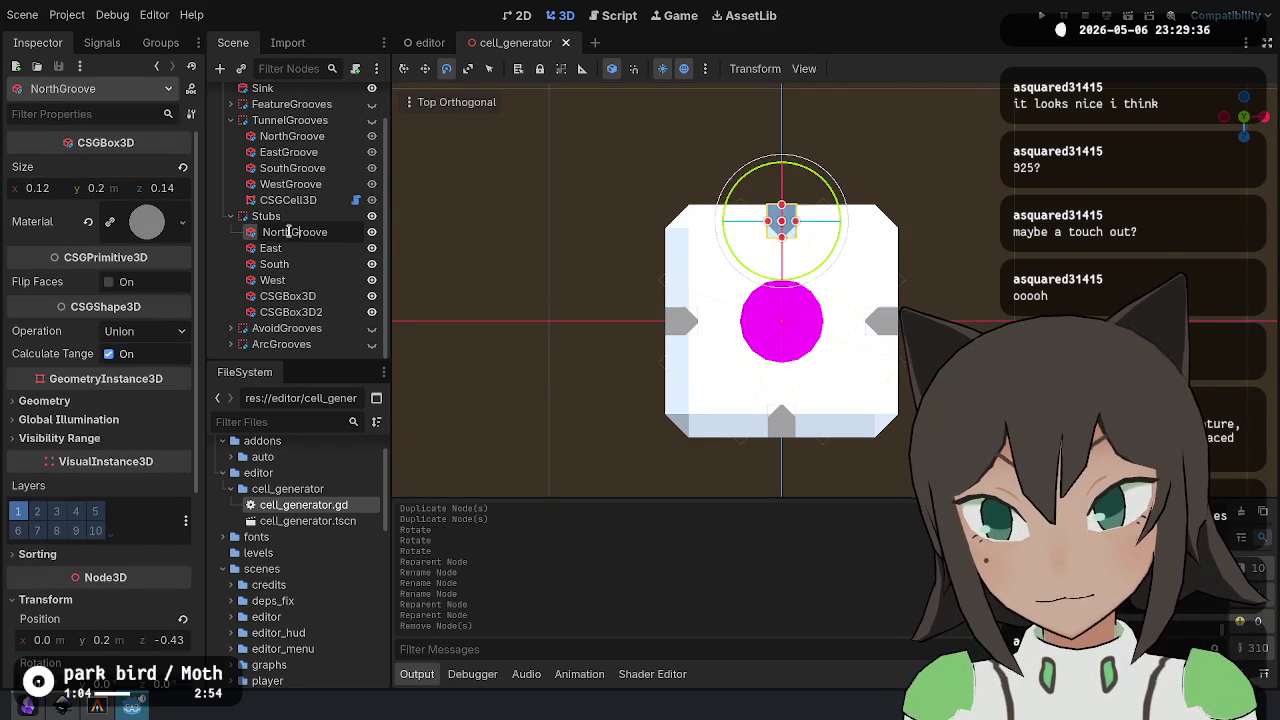
key("shift+End")
key("BackSpace")
key("Return")
key("ctrl+s")
- Rename the TunnelGrooves boxes to West, South, East and North
left_click(293, 185)
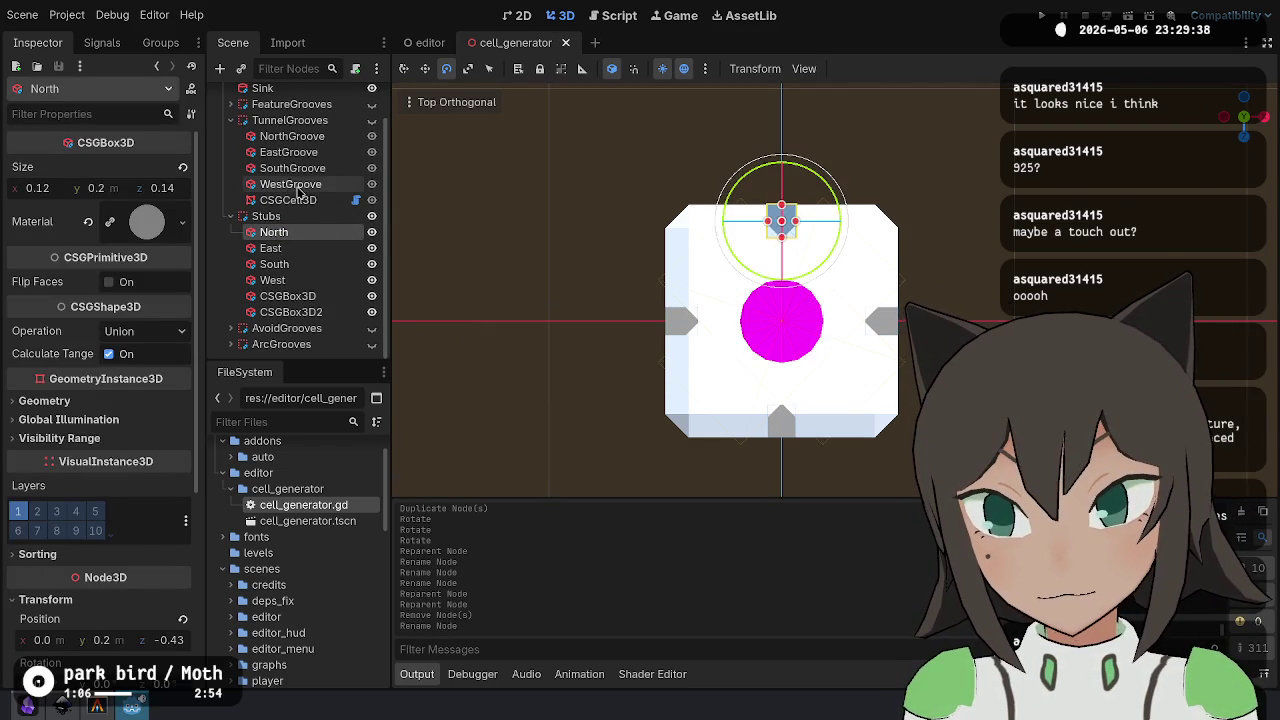
key("shift+End")
key("BackSpace")
key("Return")
key("Up")
key("F2")
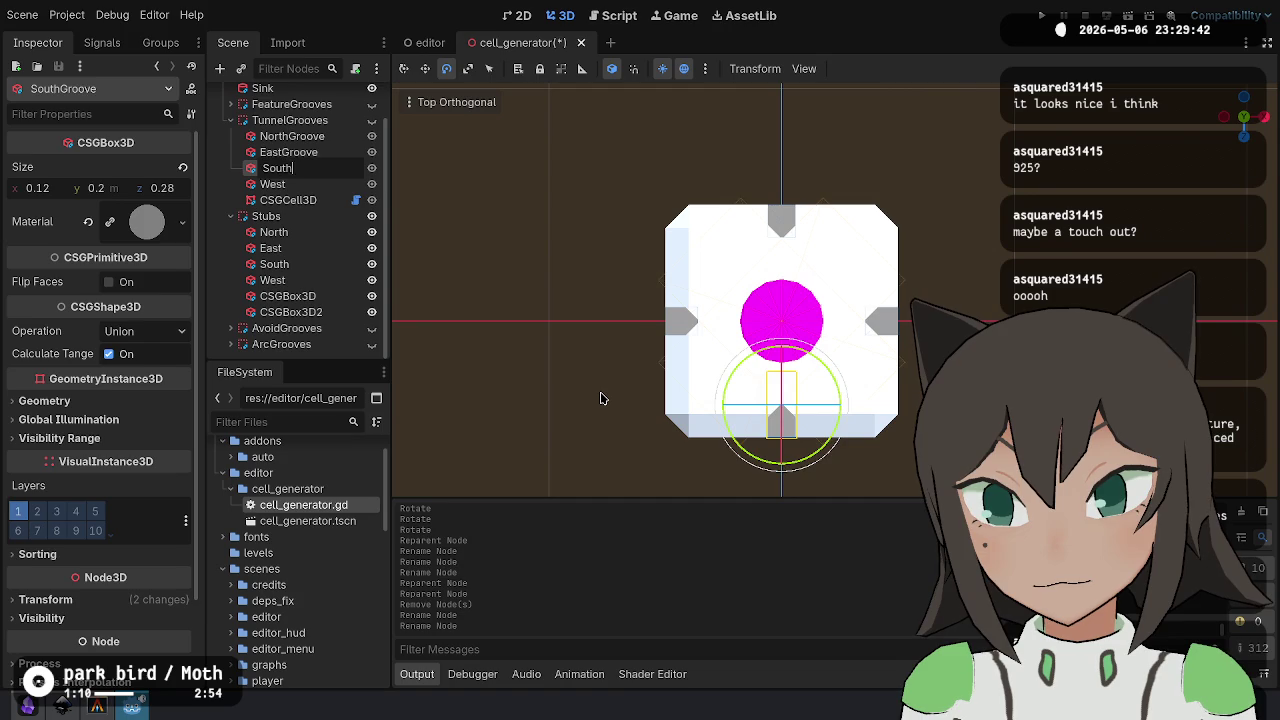
key("Return")
key("Up")
key("F2")
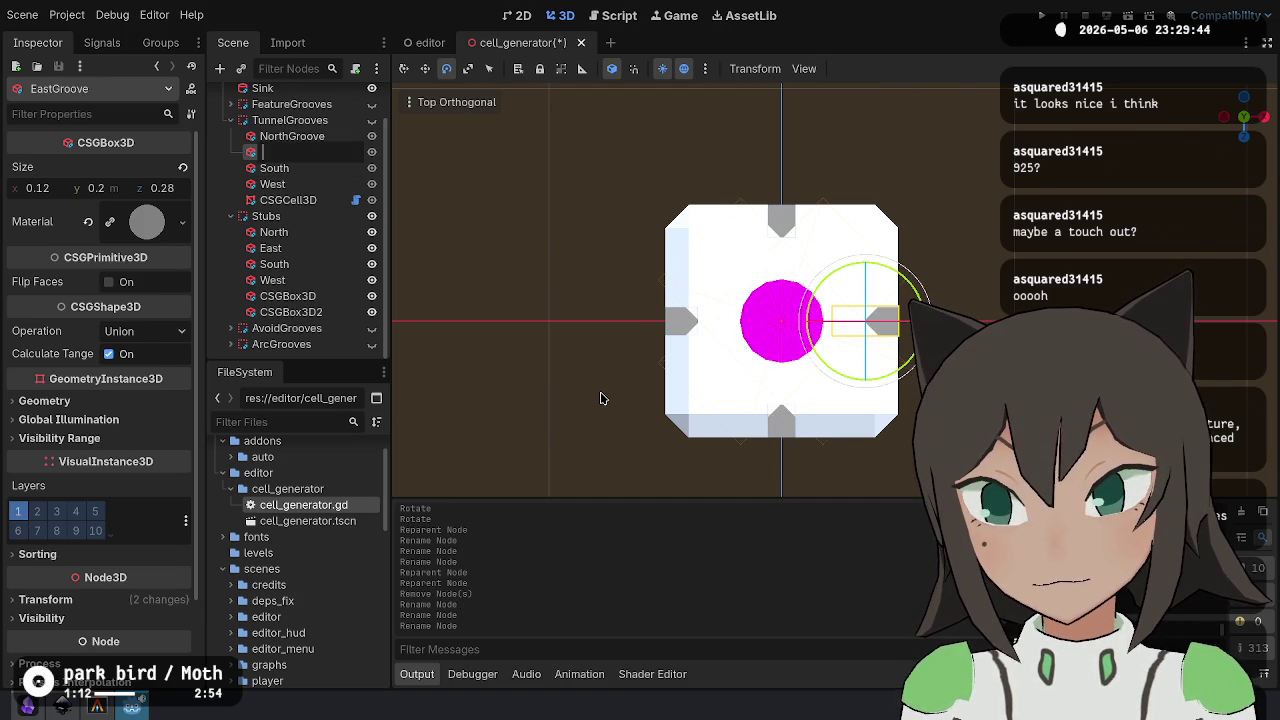
type("st")
key("Return")
key("Up")
key("F2")
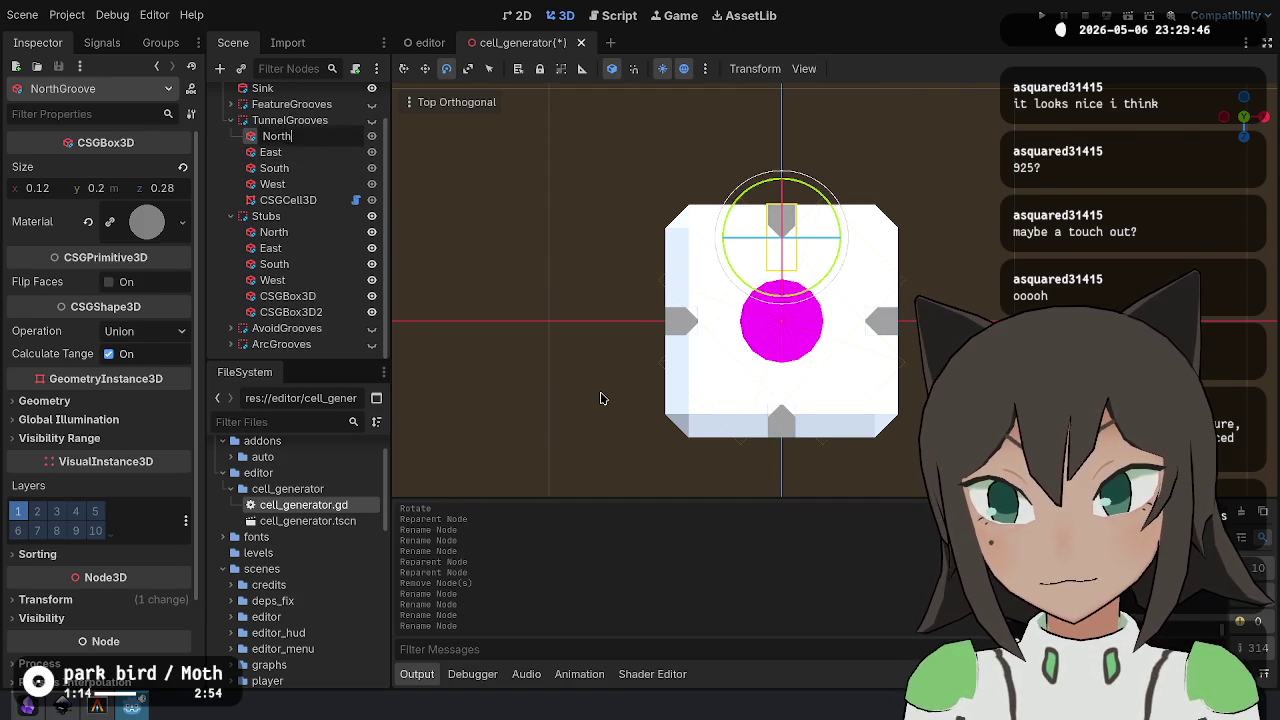
key("Return")
key("Up")
key("Up")
- Rename the FeatureGrooves boxes to North, East, South and West, then select the cell node
key("Right")
key("Down")
key("F2")
key("Return")
key("Down")
key("F2")
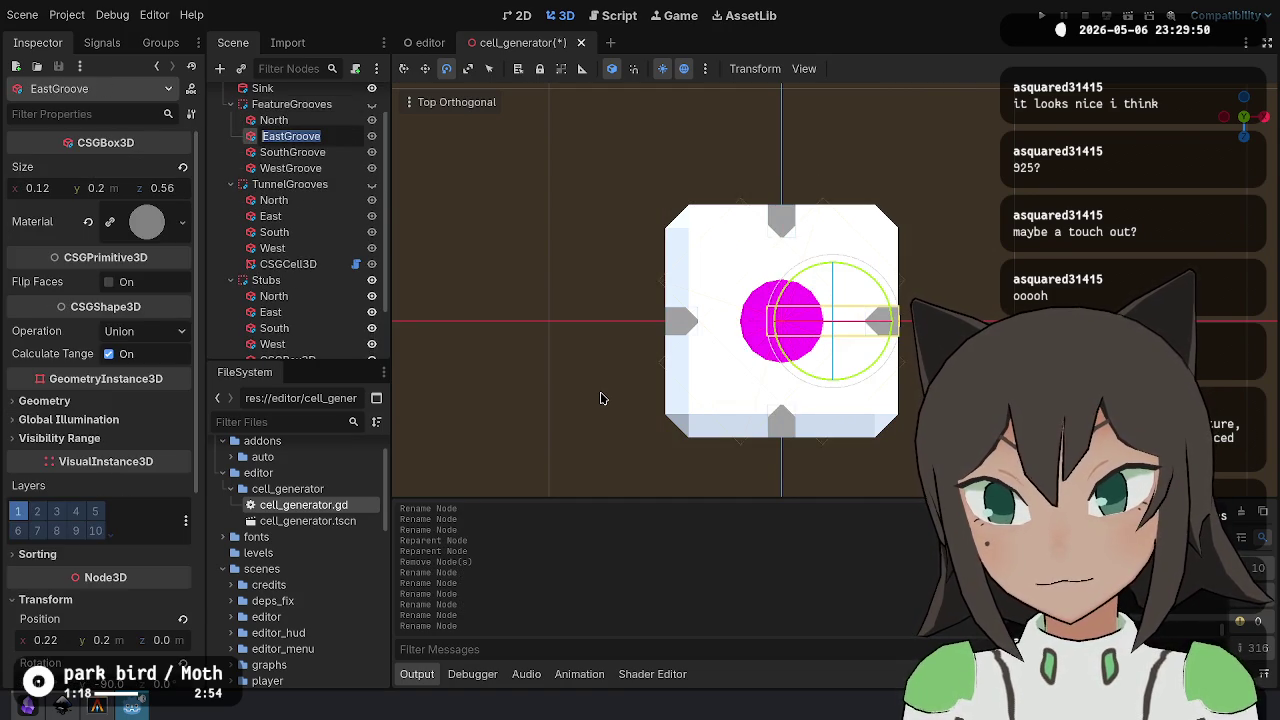
key("BackSpace")
key("Return")
key("Down")
key("F2")
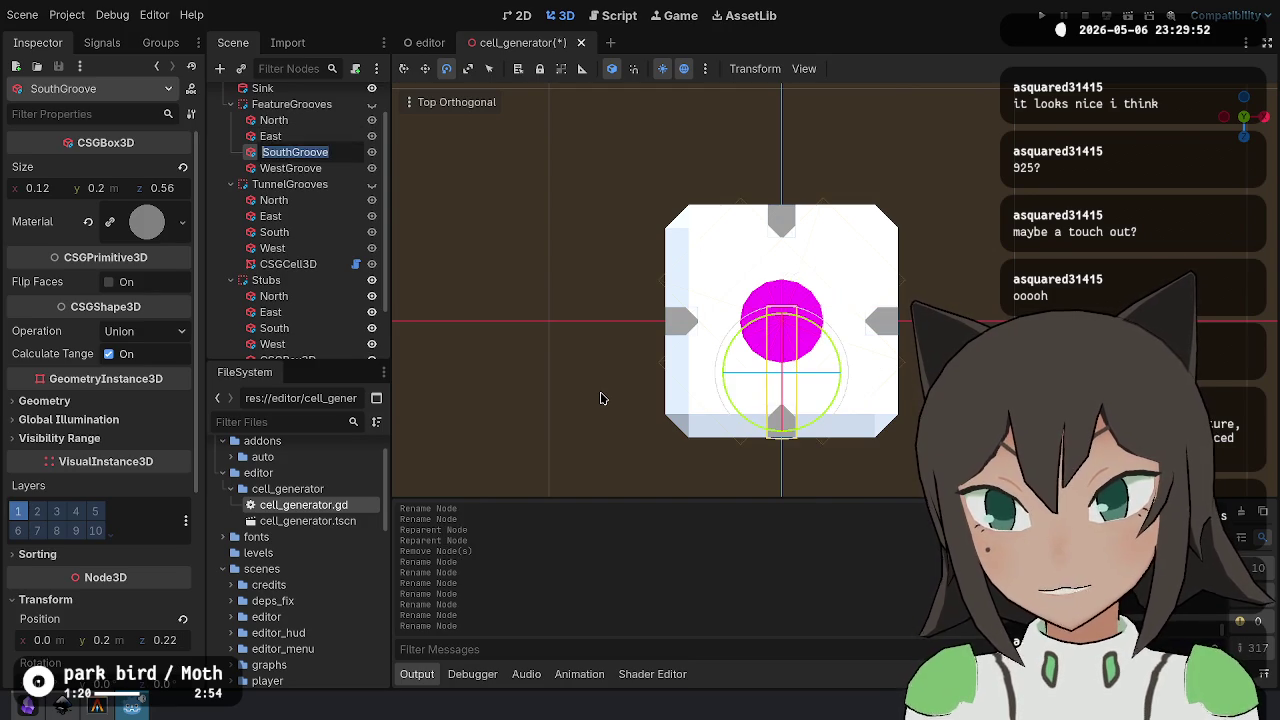
key("Return")
key("Down")
key("F2")
key("Return")
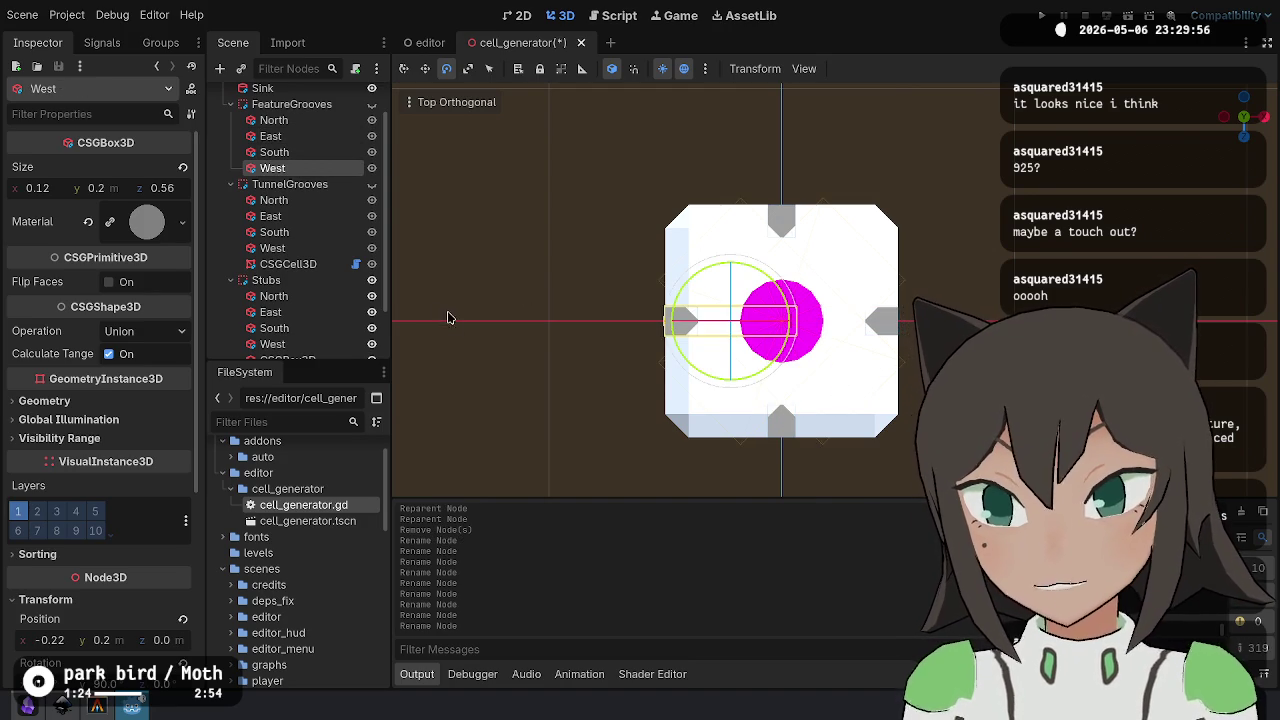
left_click(350, 265)
scroll(295, 255, "down", 1)
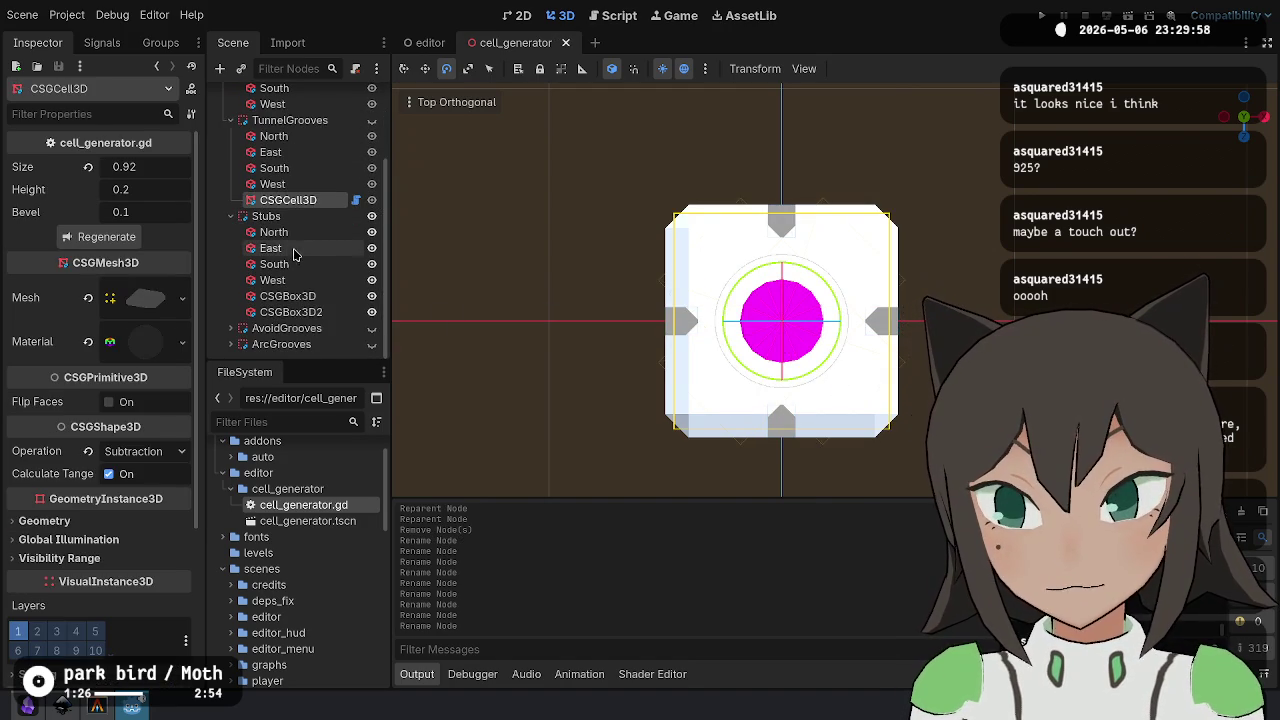
- Hide the Stubs group, then collapse the TunnelGrooves, FeatureGrooves and Stubs groups
scroll(250, 228, "up", 3)
scroll(300, 230, "down", 3)
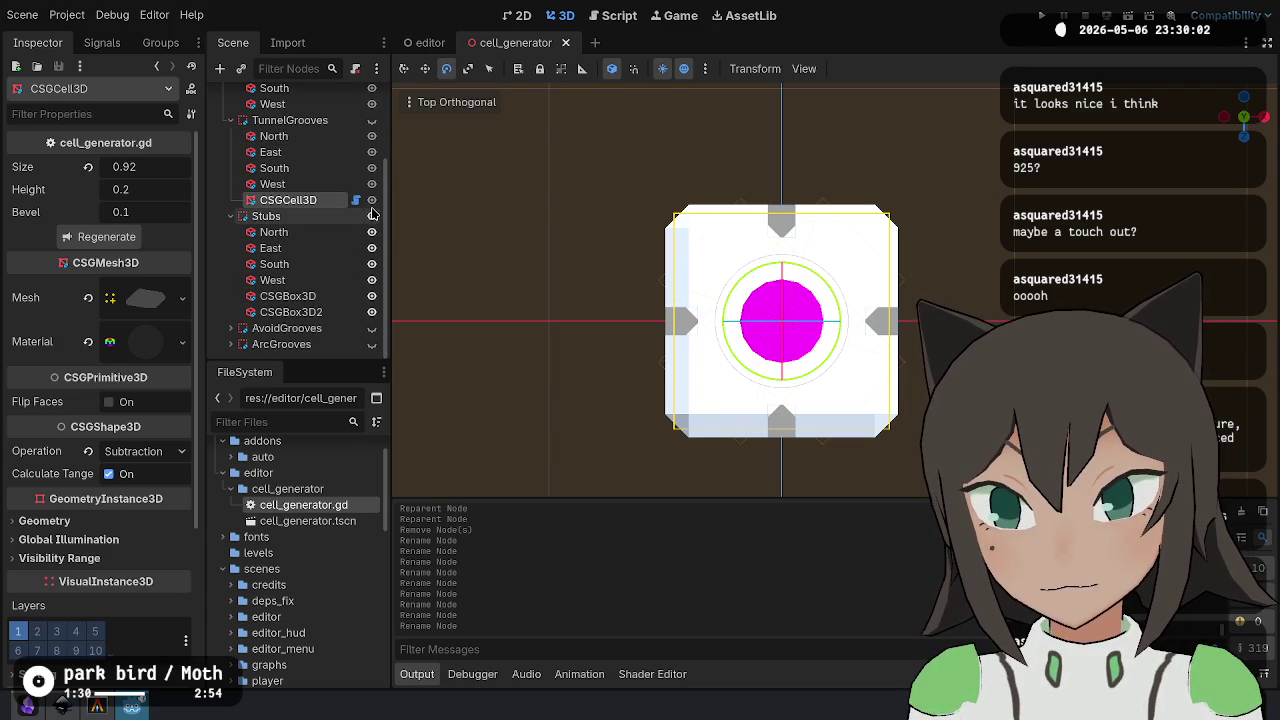
left_click(371, 216)
scroll(240, 210, "up", 3)
left_click(231, 220)
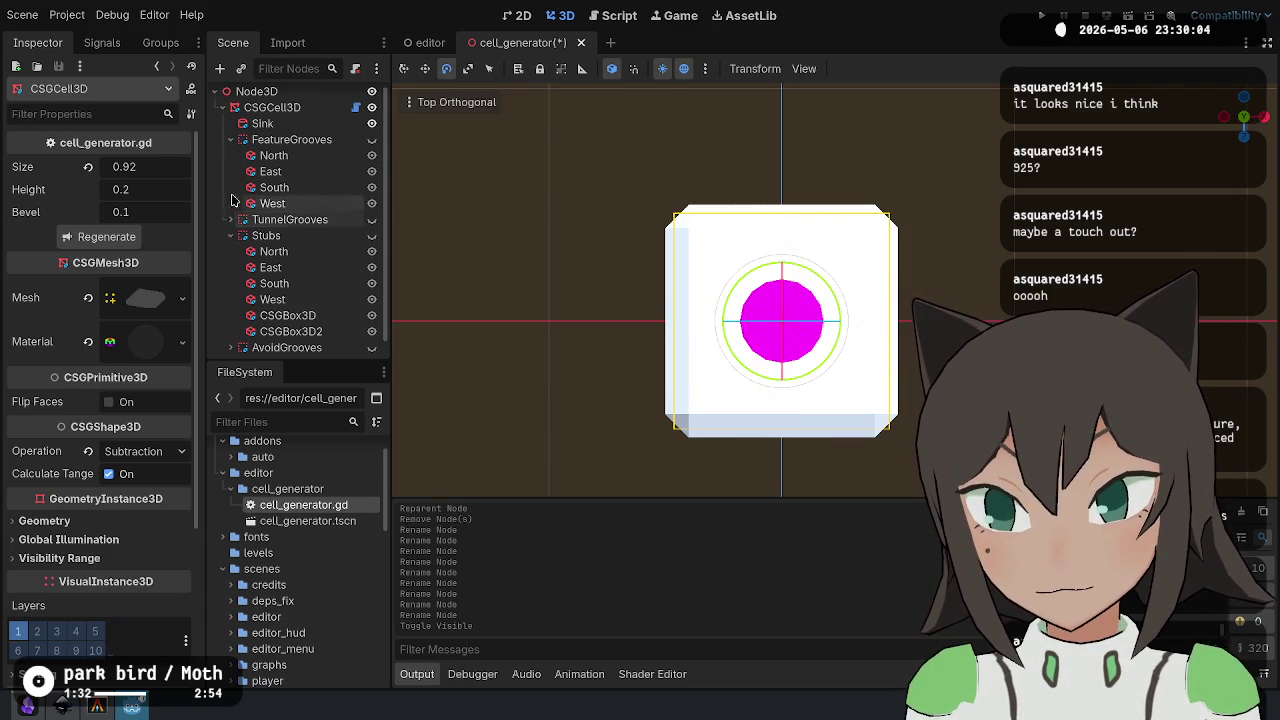
left_click(231, 143)
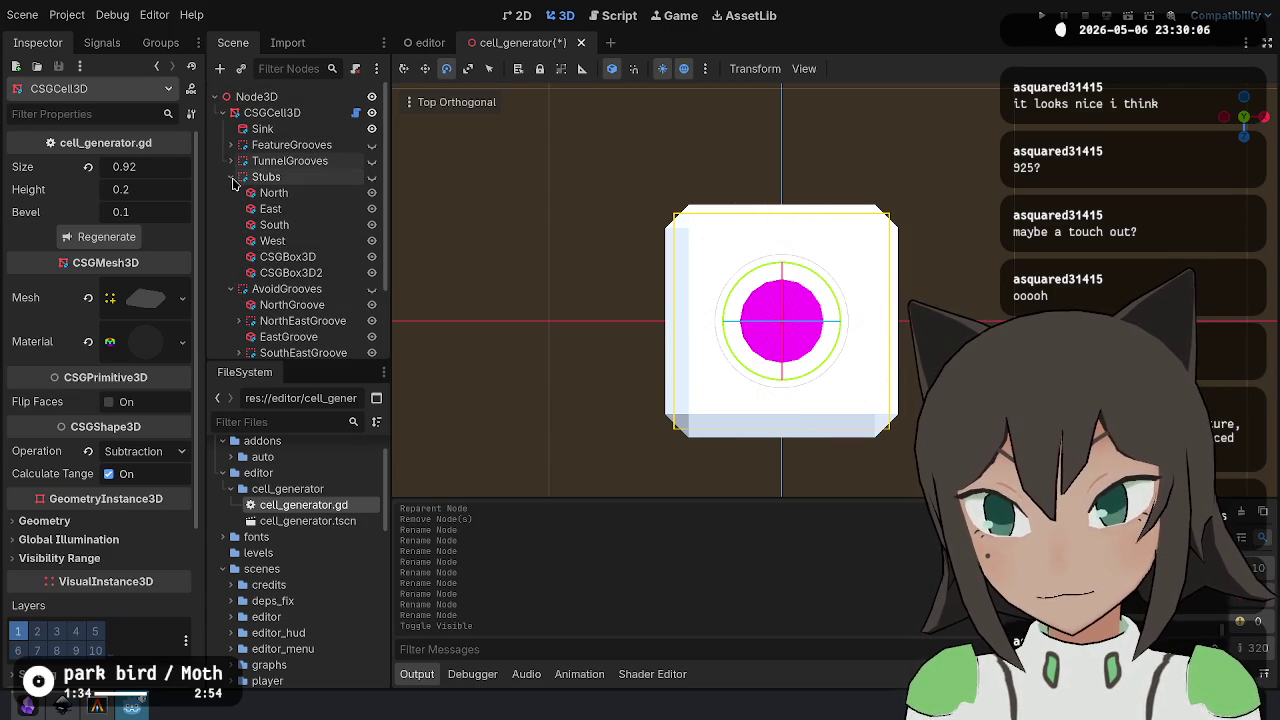
left_click(231, 177)
- Rename the first four avoid grooves to North, NorthEast, East and SouthEast
left_click(292, 208)
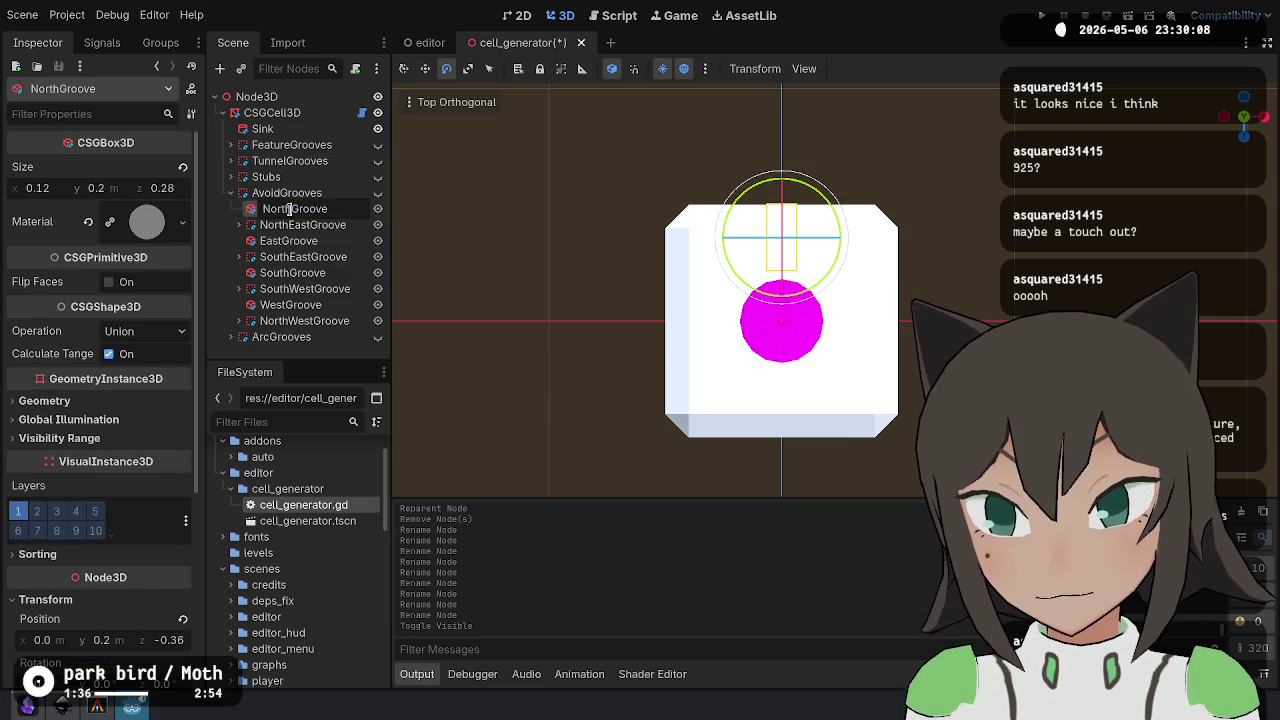
key("BackSpace")
left_click(307, 225)
left_click(307, 225)
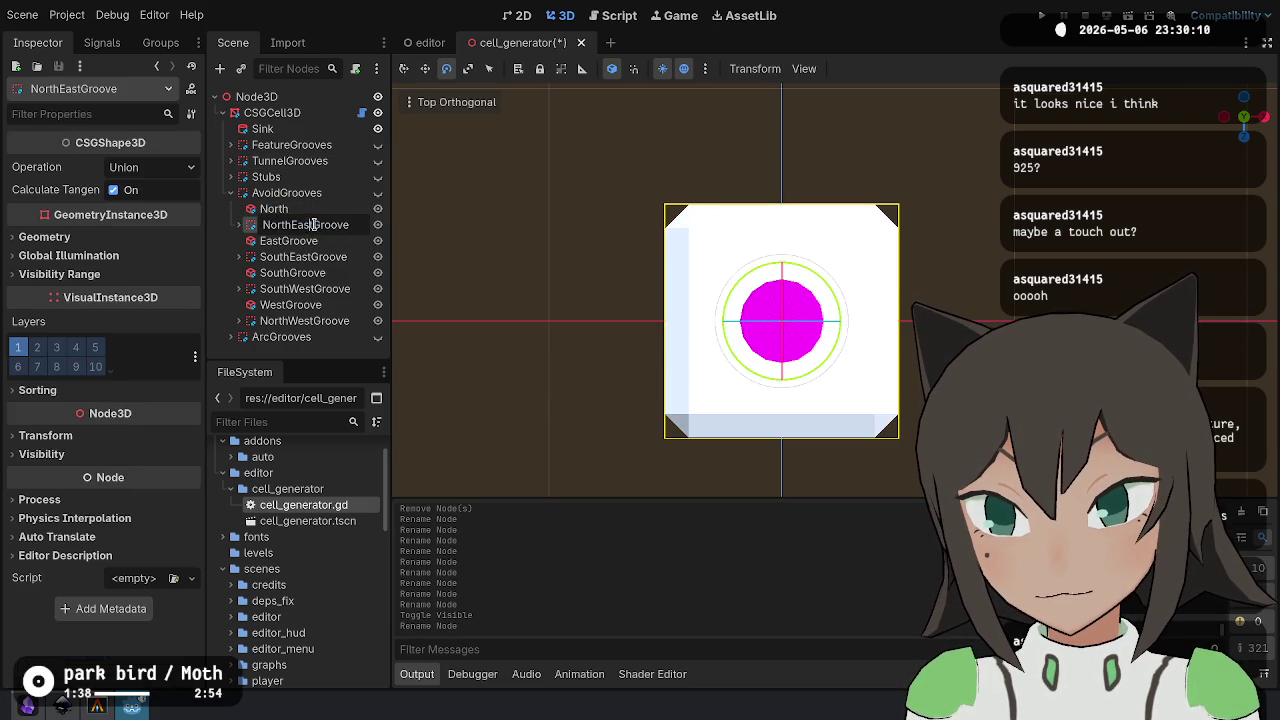
key("BackSpace")
key("Return")
left_click(324, 241)
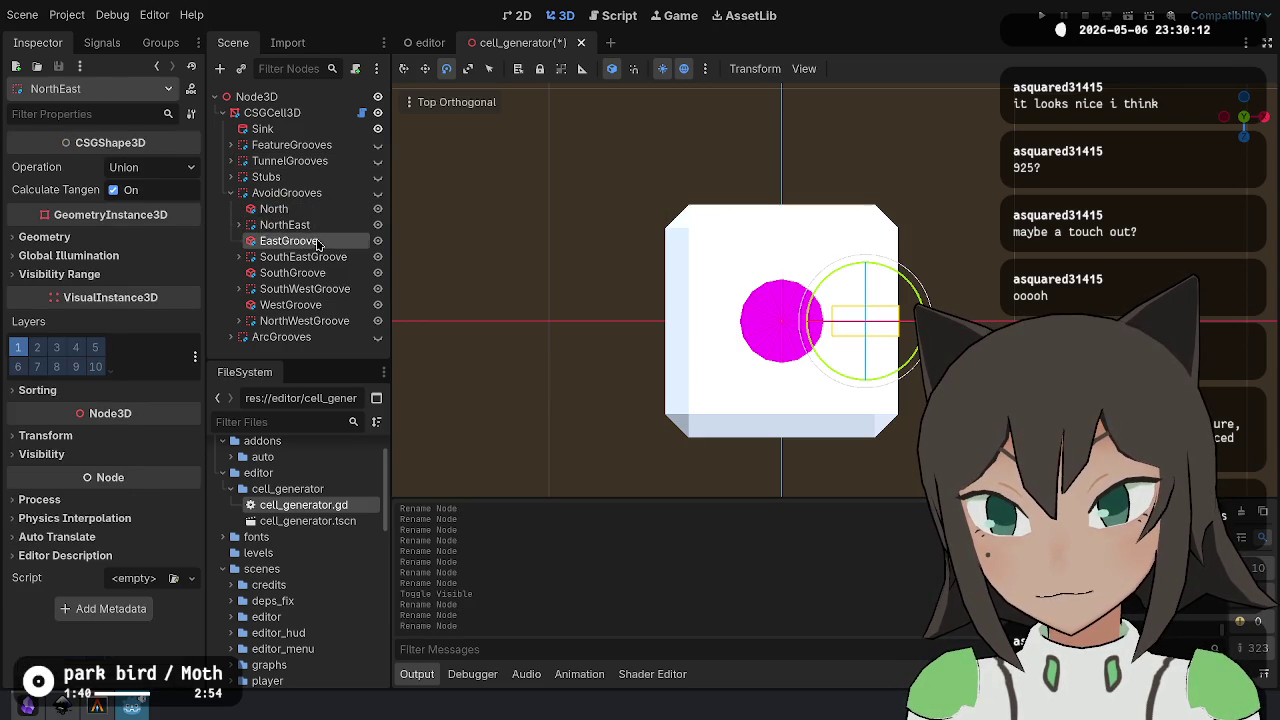
left_click(324, 241)
key("BackSpace")
key("Return")
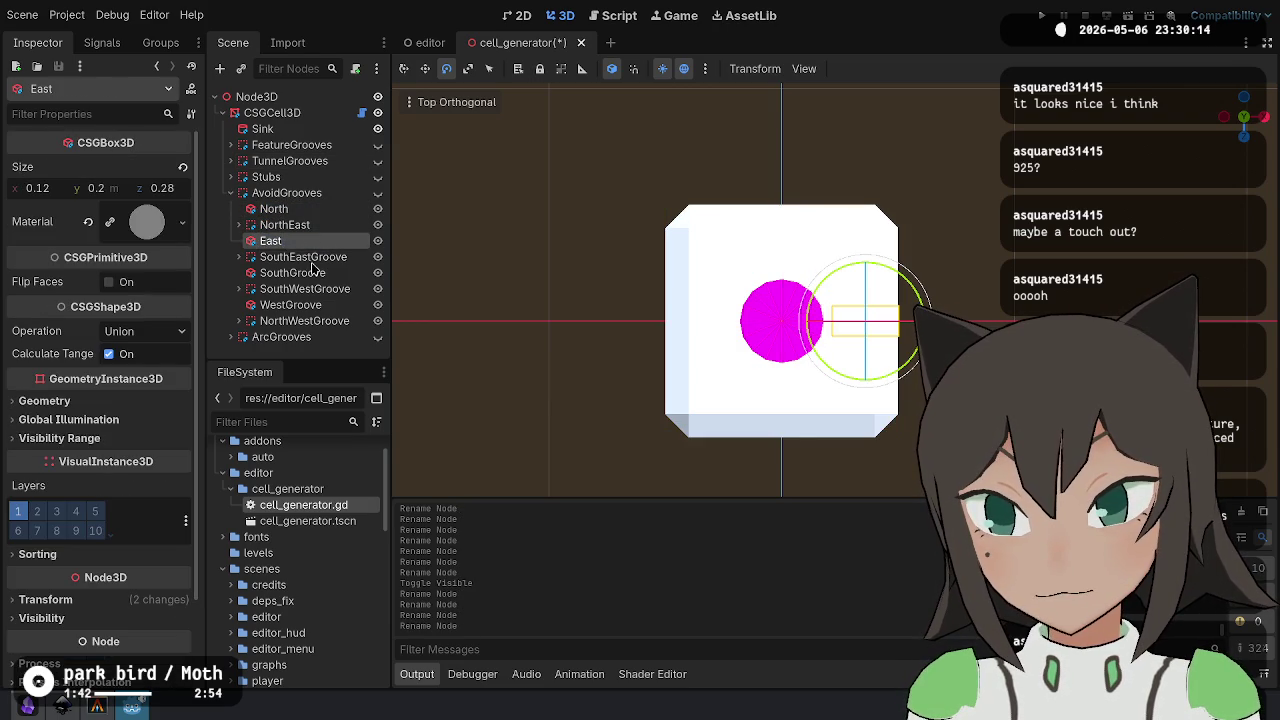
left_click(313, 257)
left_click(313, 257)
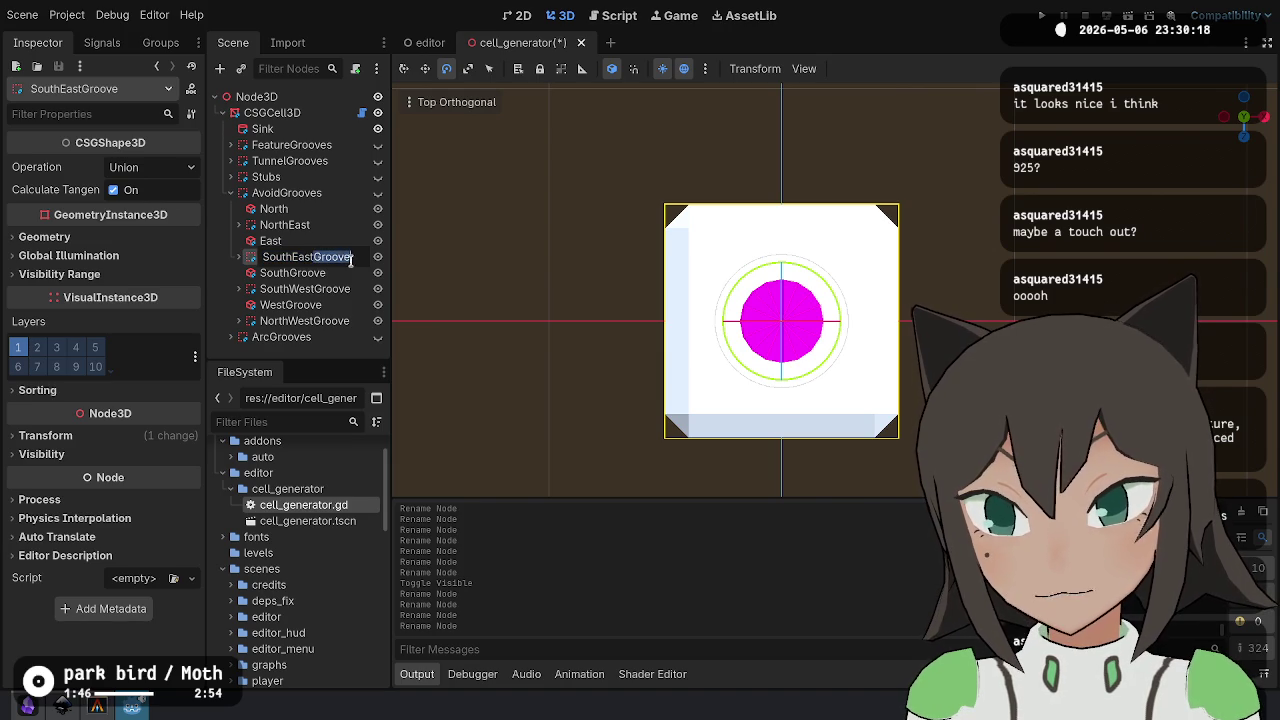
key("Return")
- Rename the remaining avoid grooves to South, SouthWest, West and NorthWest
left_click(293, 273)
left_click(293, 273)
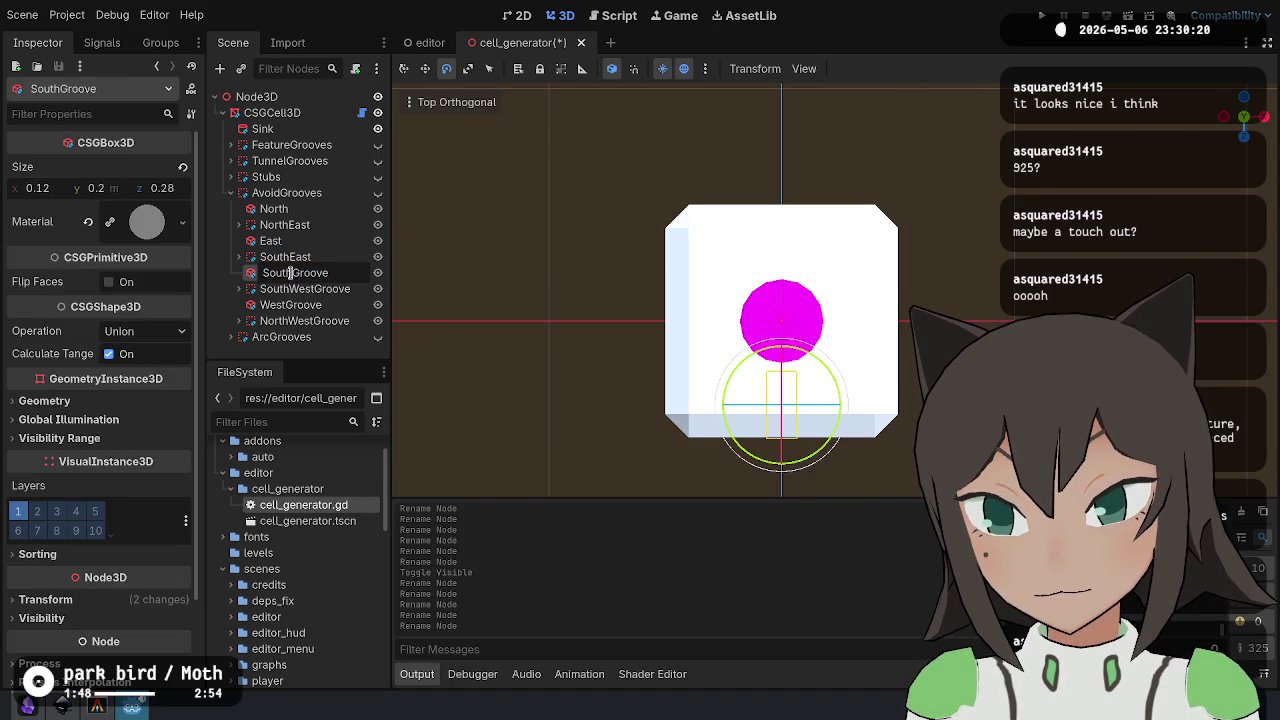
key("BackSpace")
key("Return")
left_click(303, 289)
left_click(303, 289)
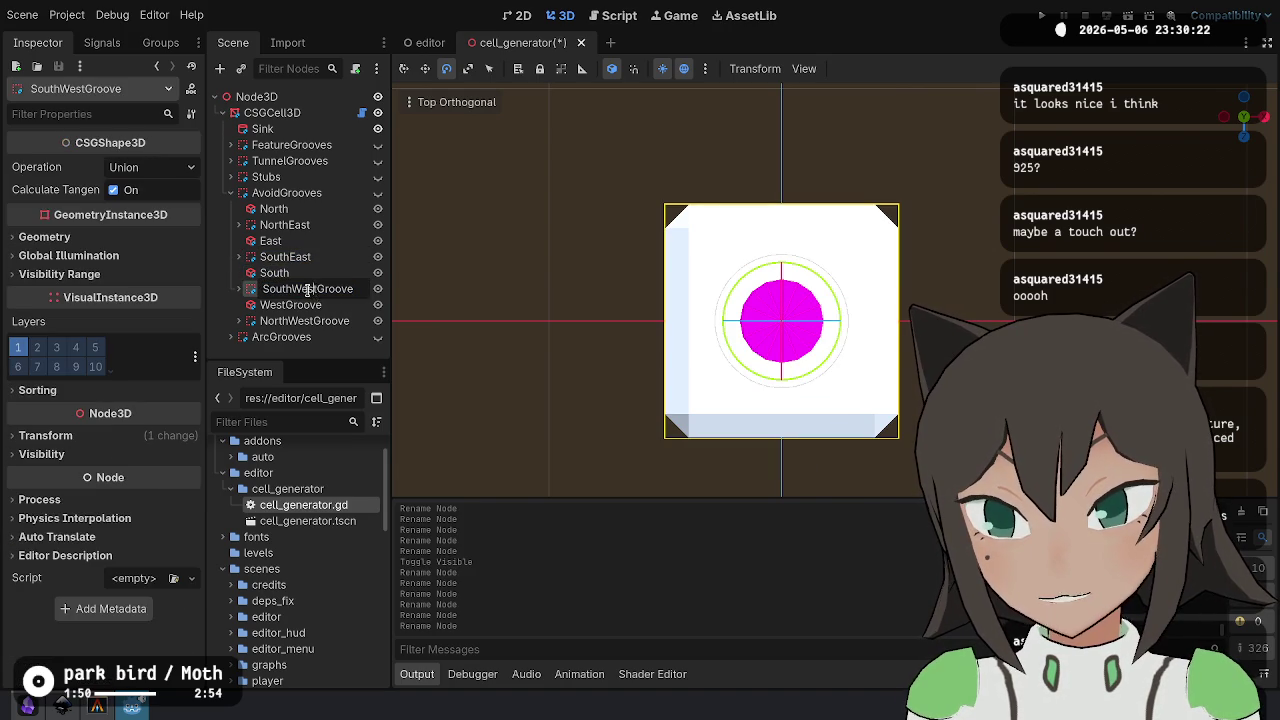
double_click(330, 306)
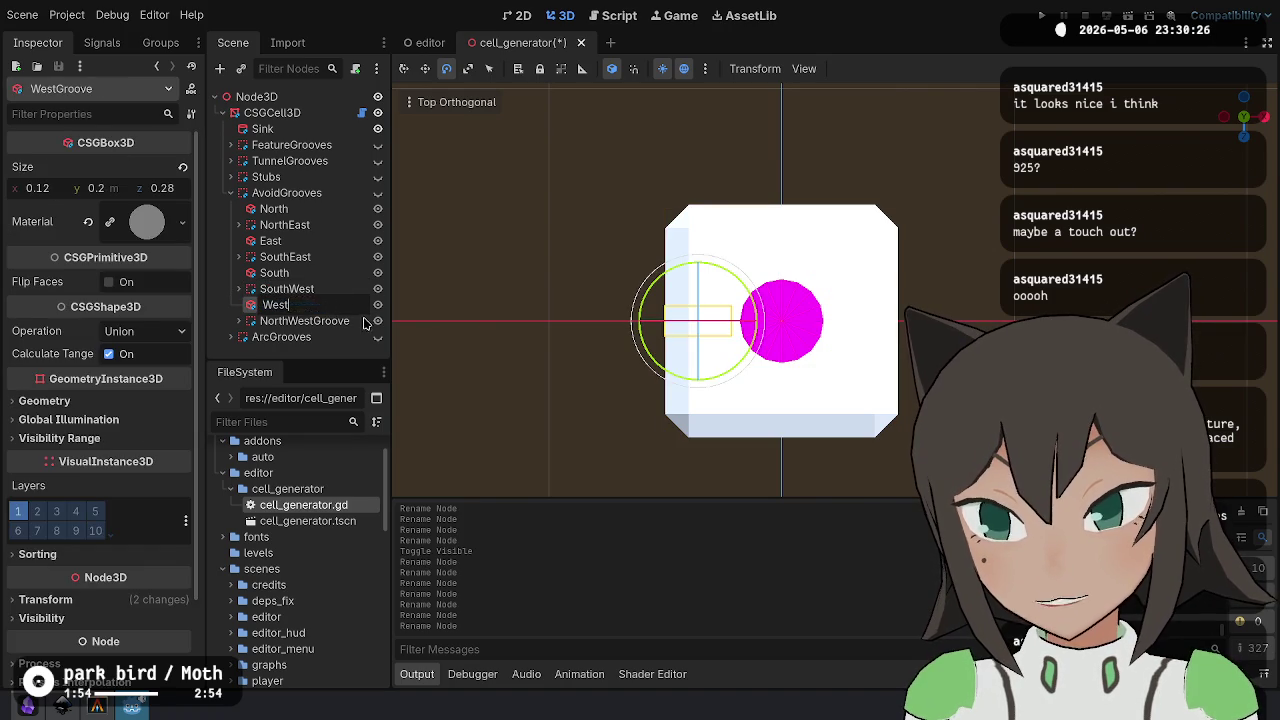
left_click(368, 322)
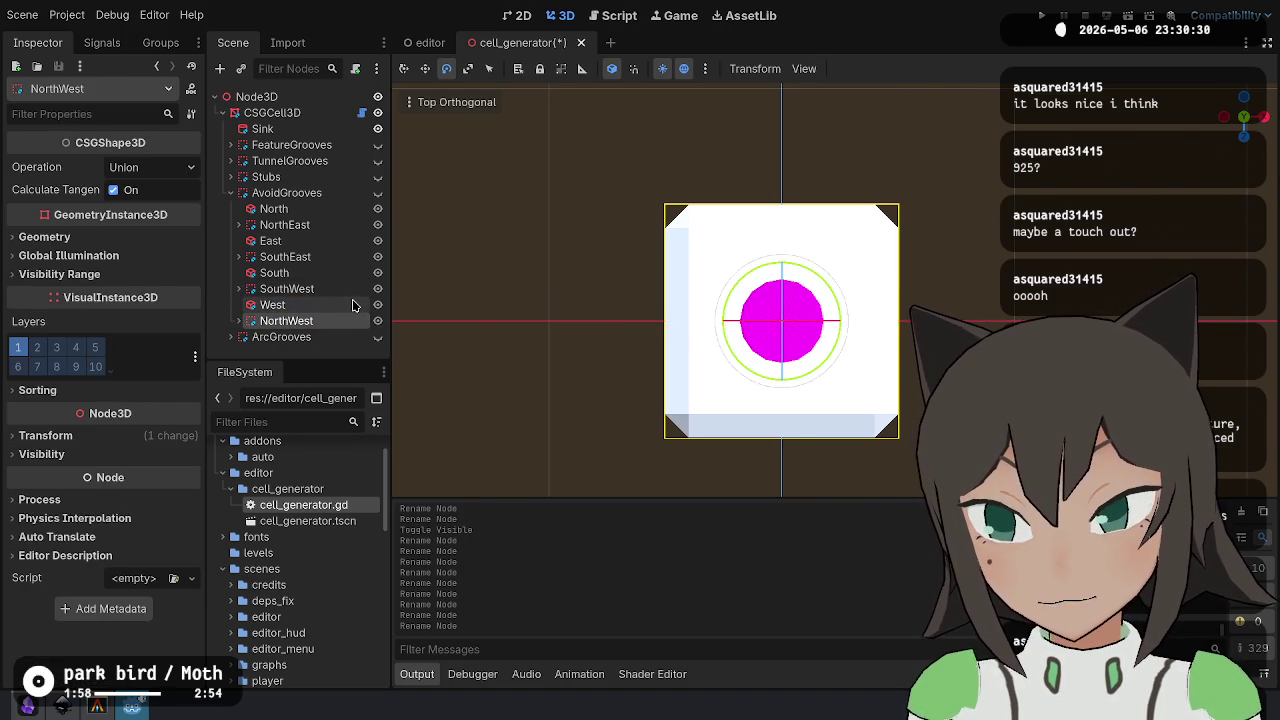
- Save the cell_generator scene and collapse the AvoidGrooves and ArcGrooves groups
key("ctrl+s")
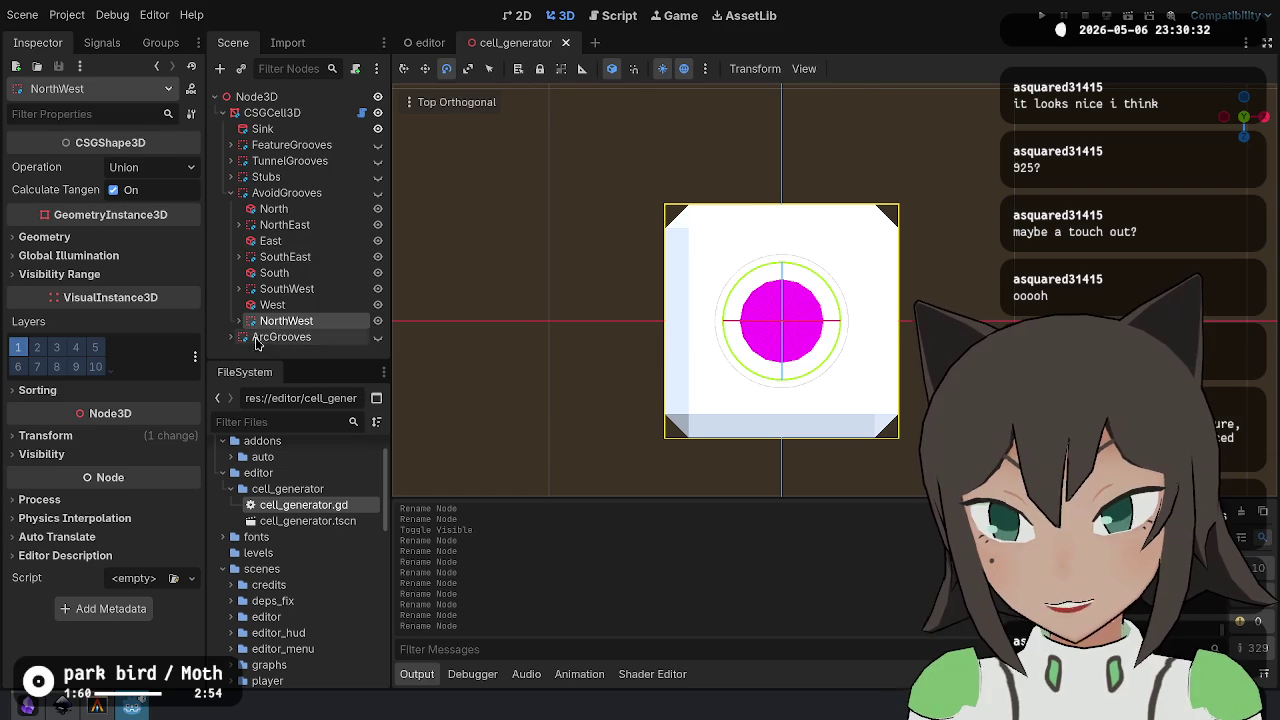
left_click(231, 337)
left_click(231, 193)
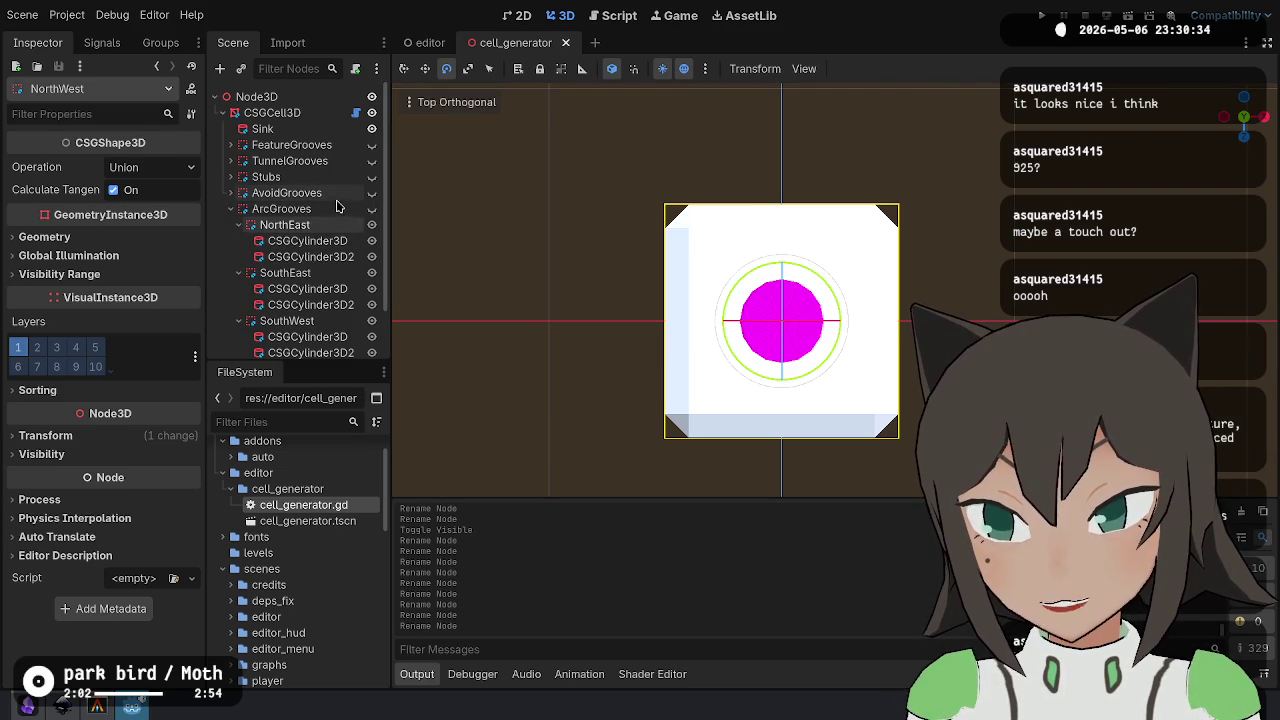
scroll(326, 236, "down", 2)
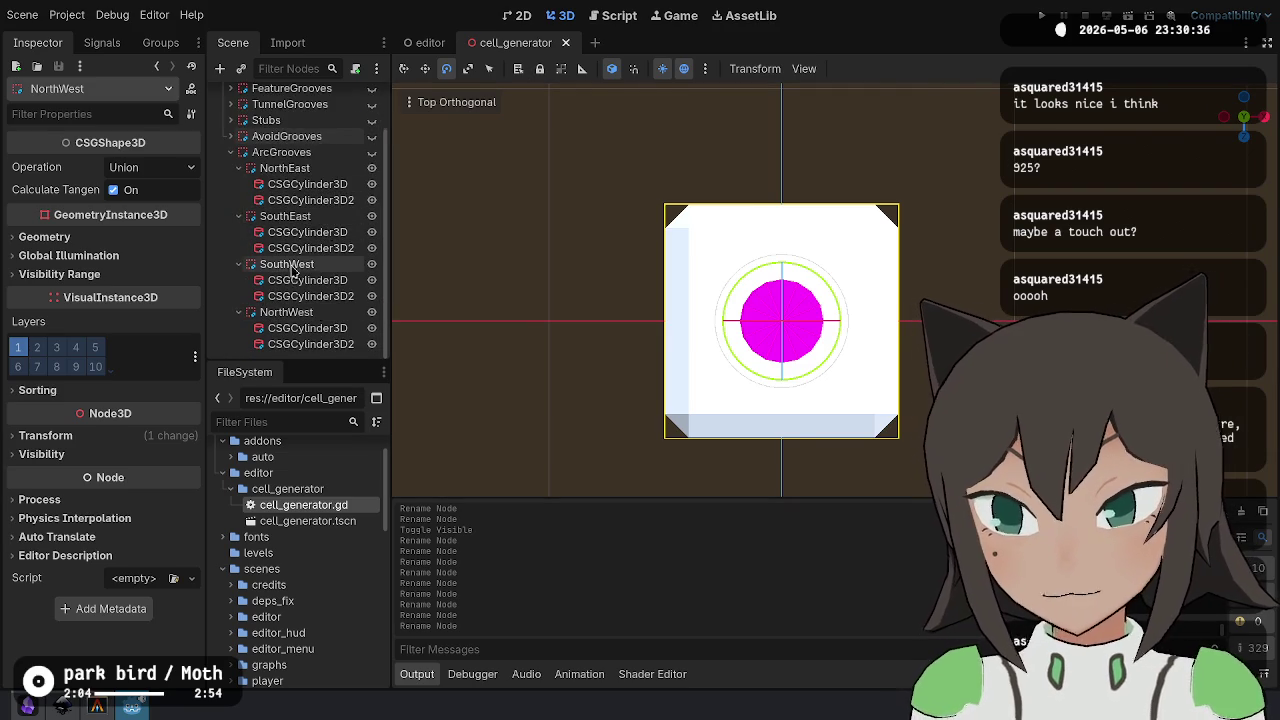
scroll(260, 245, "up", 2)
left_click(230, 209)
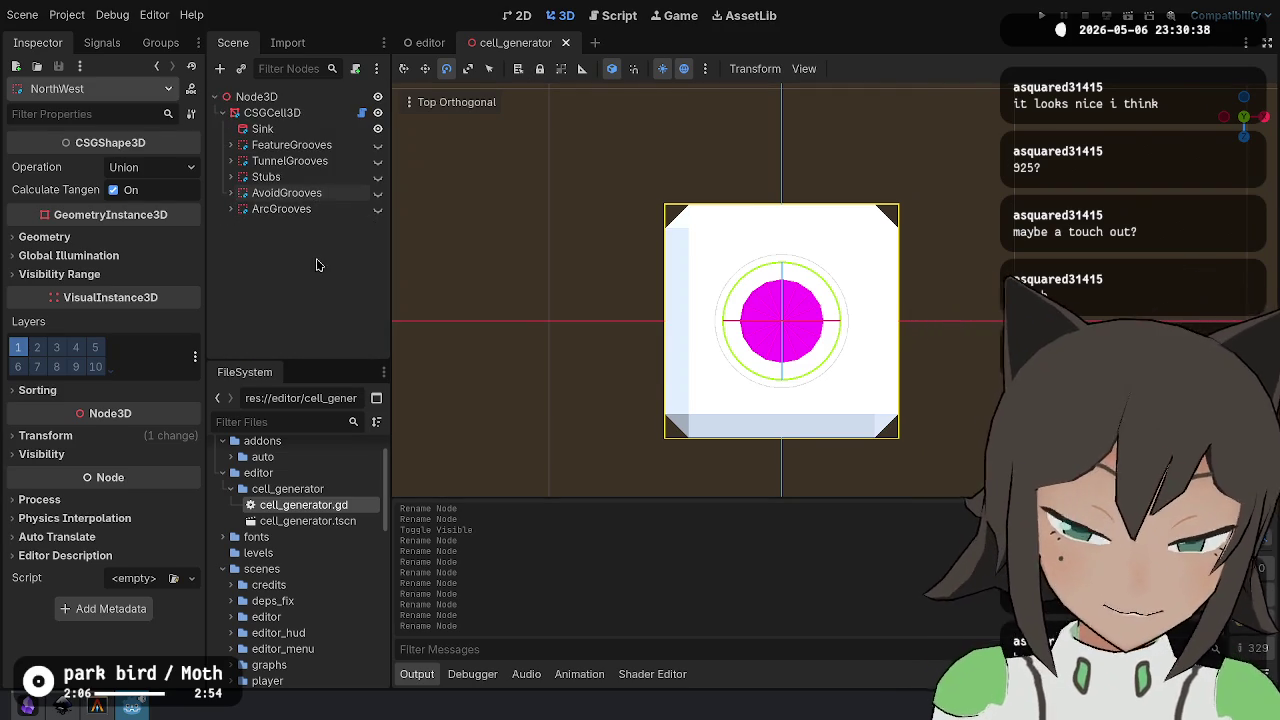
- Show the Stubs again and view the zoomed-in tile in perspective from an orbited angle
left_click(378, 177)
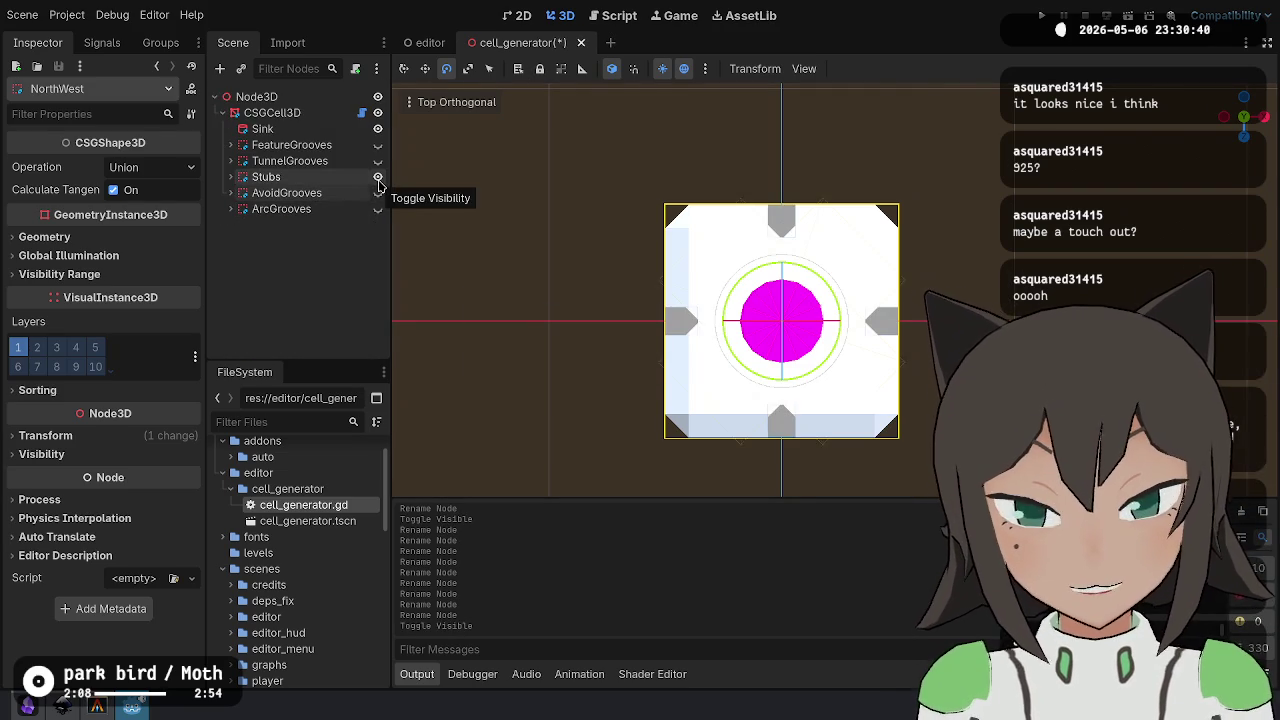
scroll(829, 314, "up", 6)
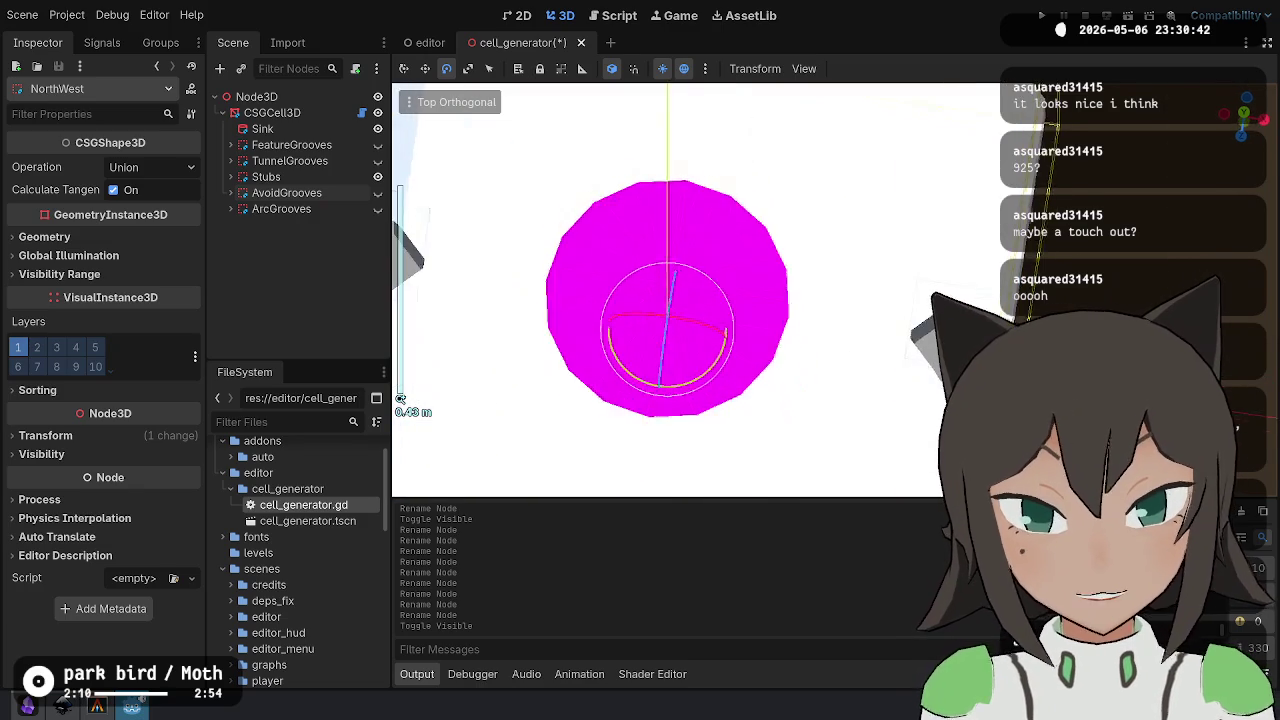
scroll(868, 233, "up", 5)
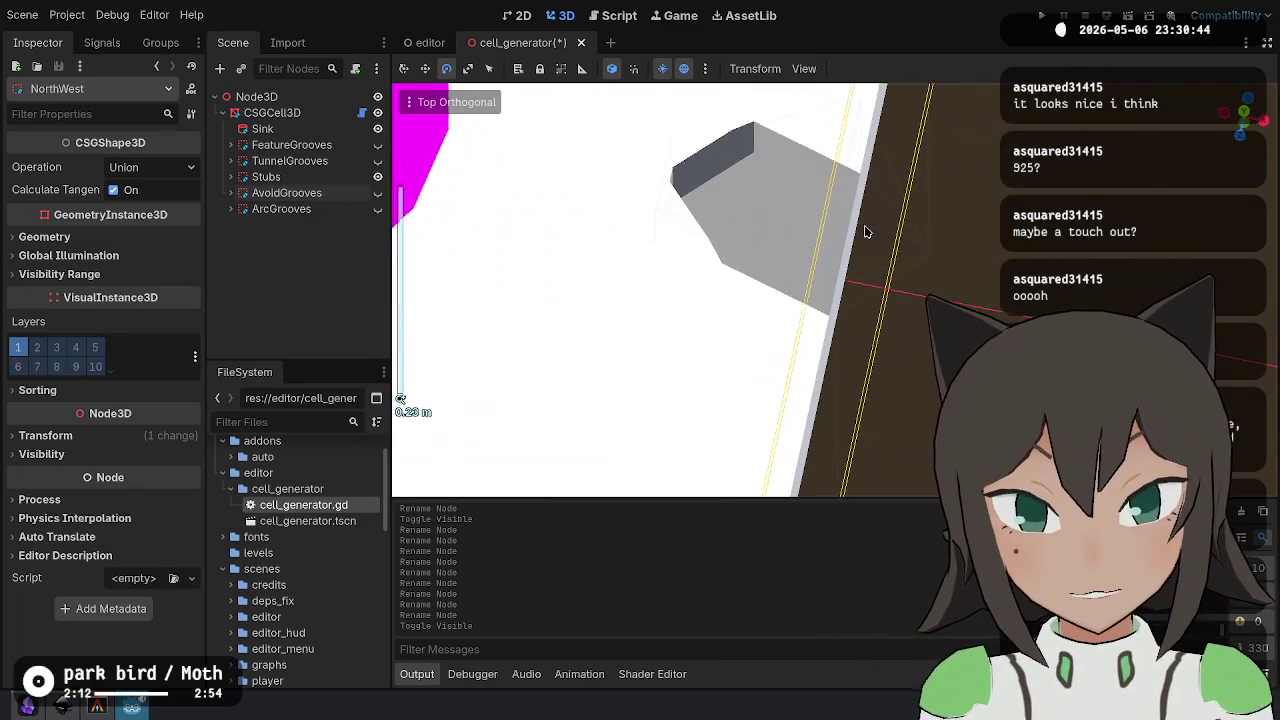
scroll(868, 233, "up", 5)
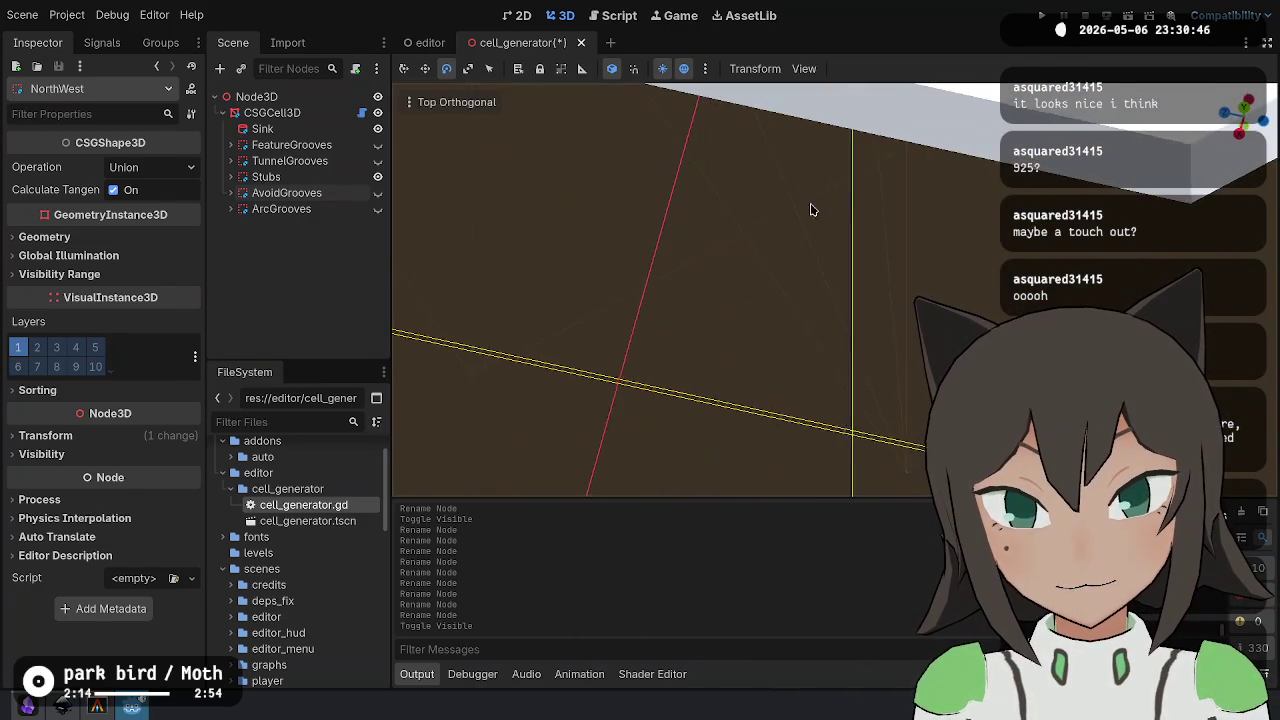
scroll(811, 203, "down", 10)
left_click(463, 111)
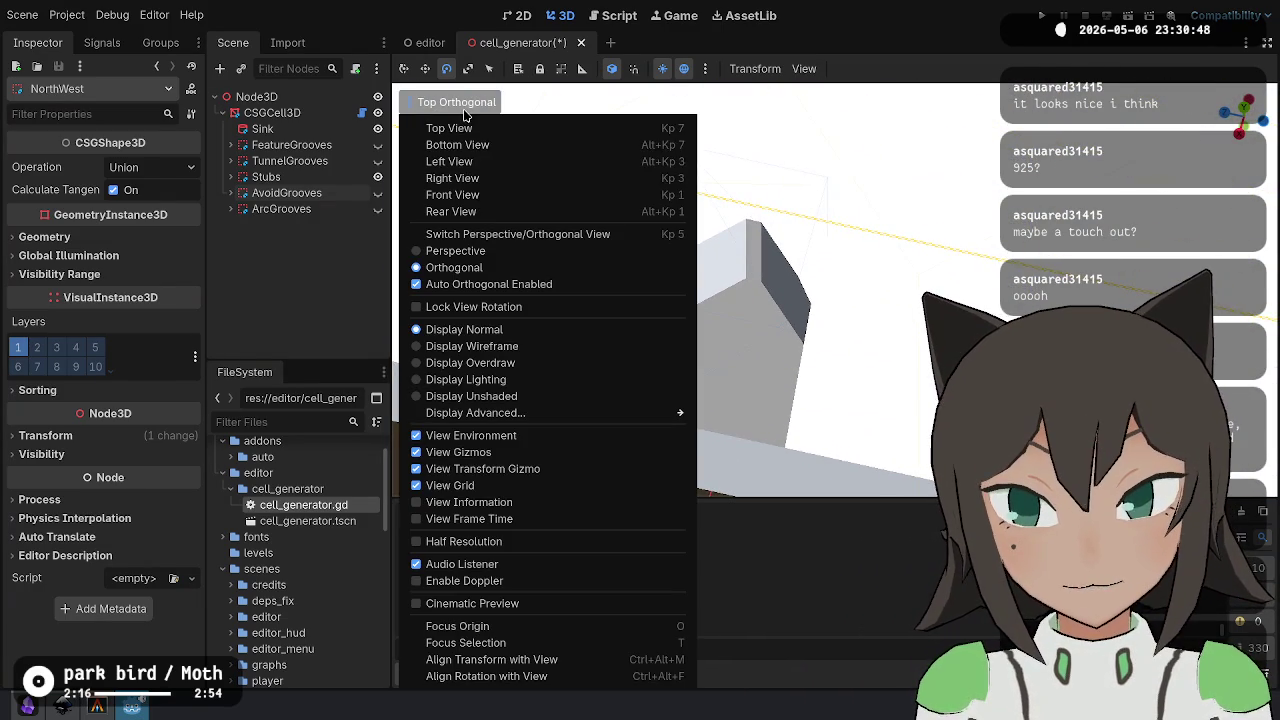
left_click(455, 250)
left_click(940, 272)
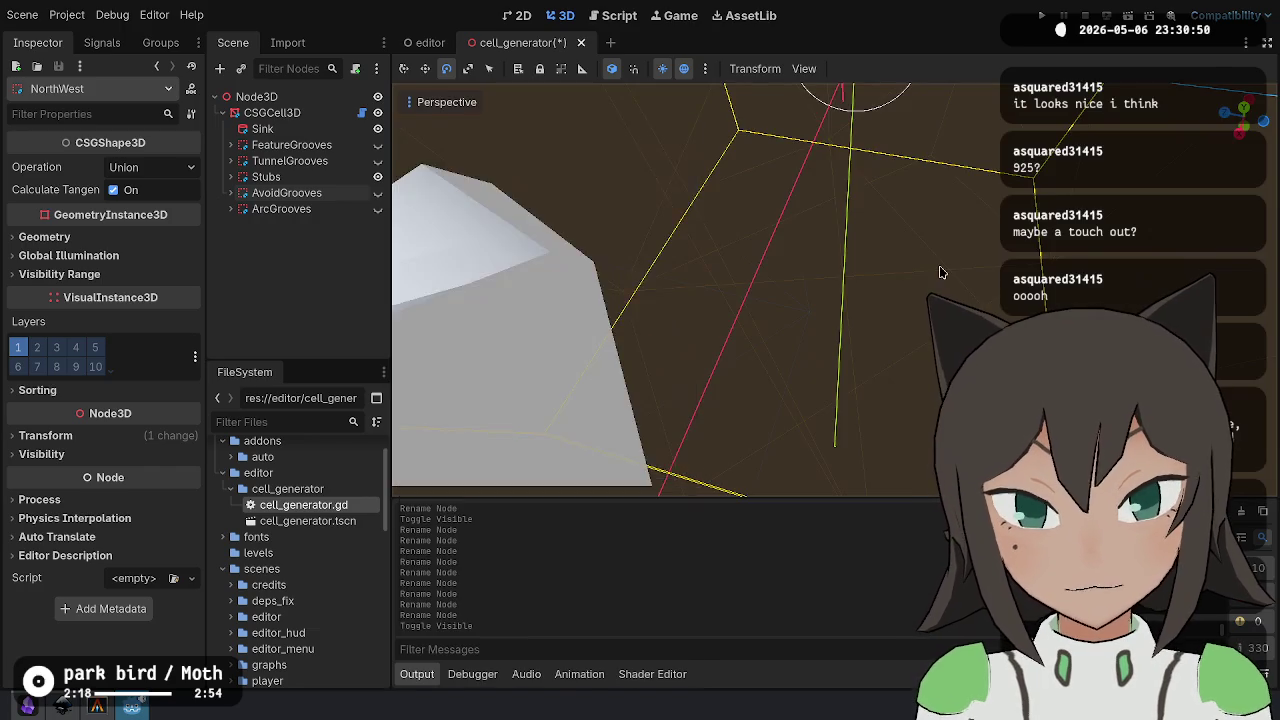
mouse_move(640, 290)
left_mouse_down()
mouse_move(660, 300)
mouse_move(820, 250)
mouse_move(760, 260)
mouse_move(700, 240)
mouse_move(540, 150)
mouse_move(620, 210)
mouse_move(700, 240)
mouse_move(680, 260)
mouse_move(760, 280)
mouse_move(740, 275)
mouse_move(755, 295)
mouse_move(715, 288)
mouse_move(700, 325)
left_mouse_up()
- Save the scene and switch to the cells.svg tile sheet in Inkscape
key("ctrl+s")
scroll(828, 292, "up", 3)
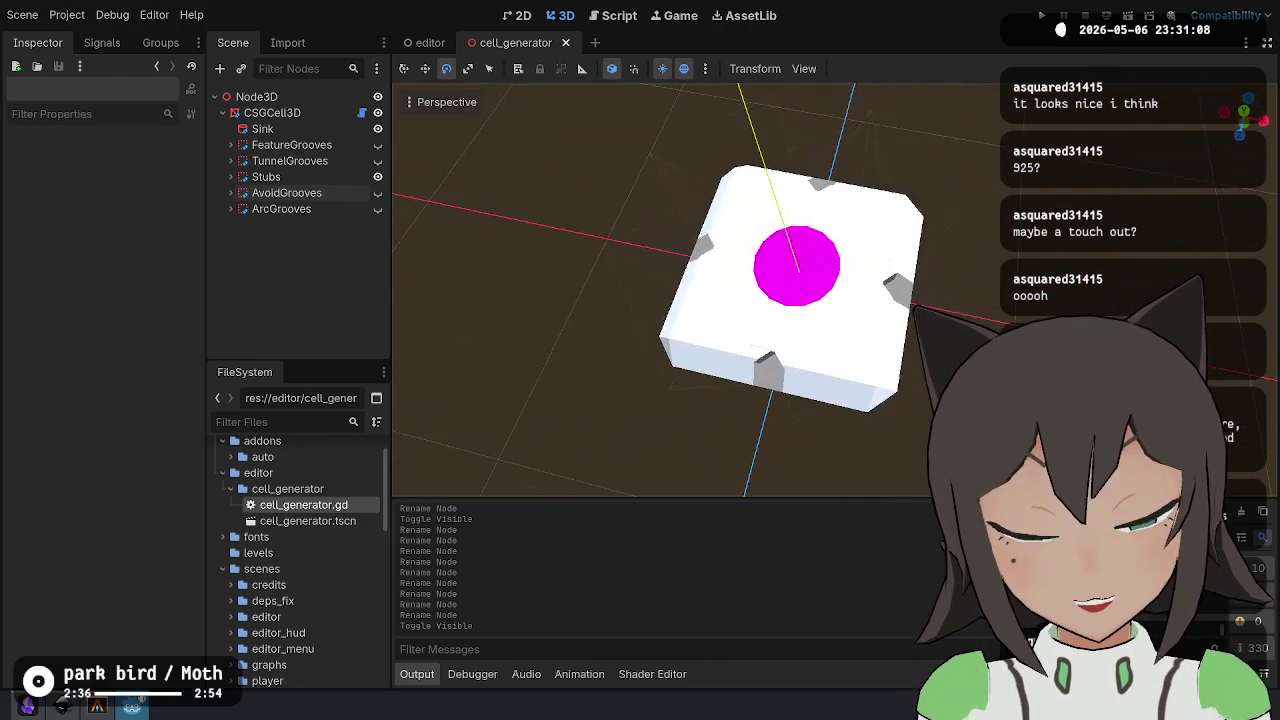
key("alt+Tab")
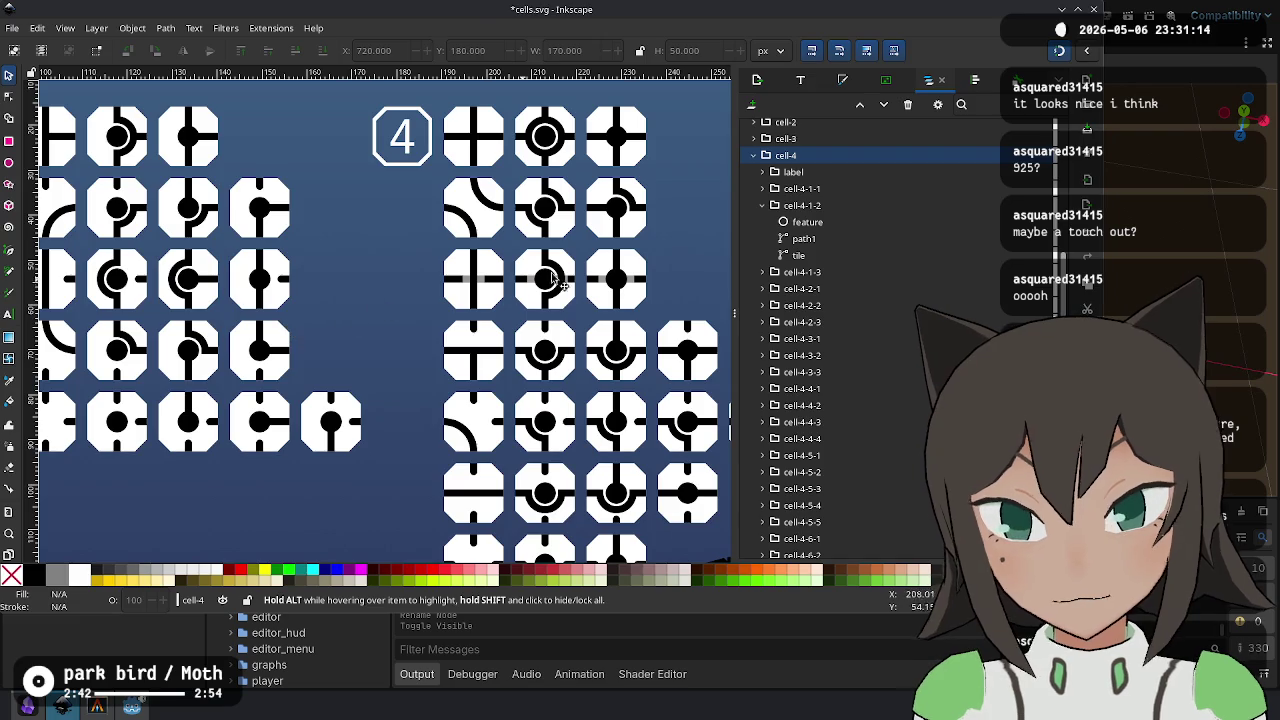
- Hide Sink, FeatureGrooves, TunnelGrooves, Stubs, AvoidGrooves and ArcGrooves, leaving the plain beveled block
key("alt+Tab")
left_click(378, 161)
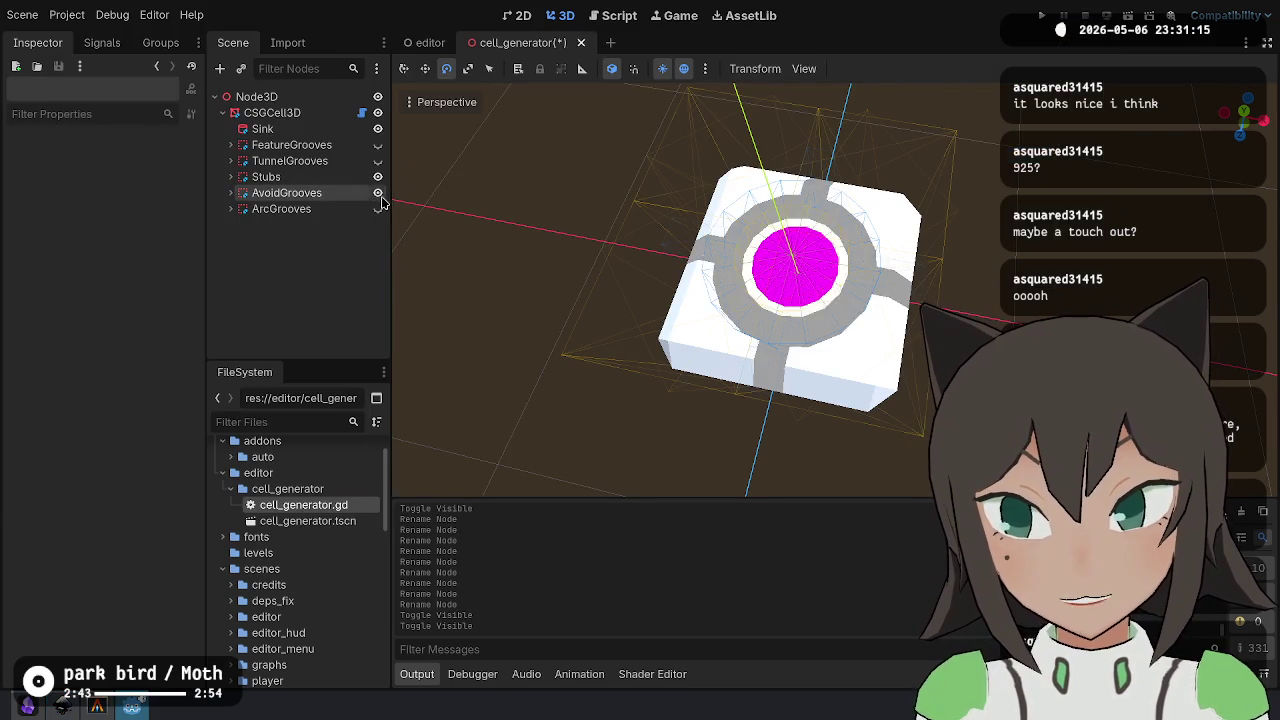
left_click(378, 145)
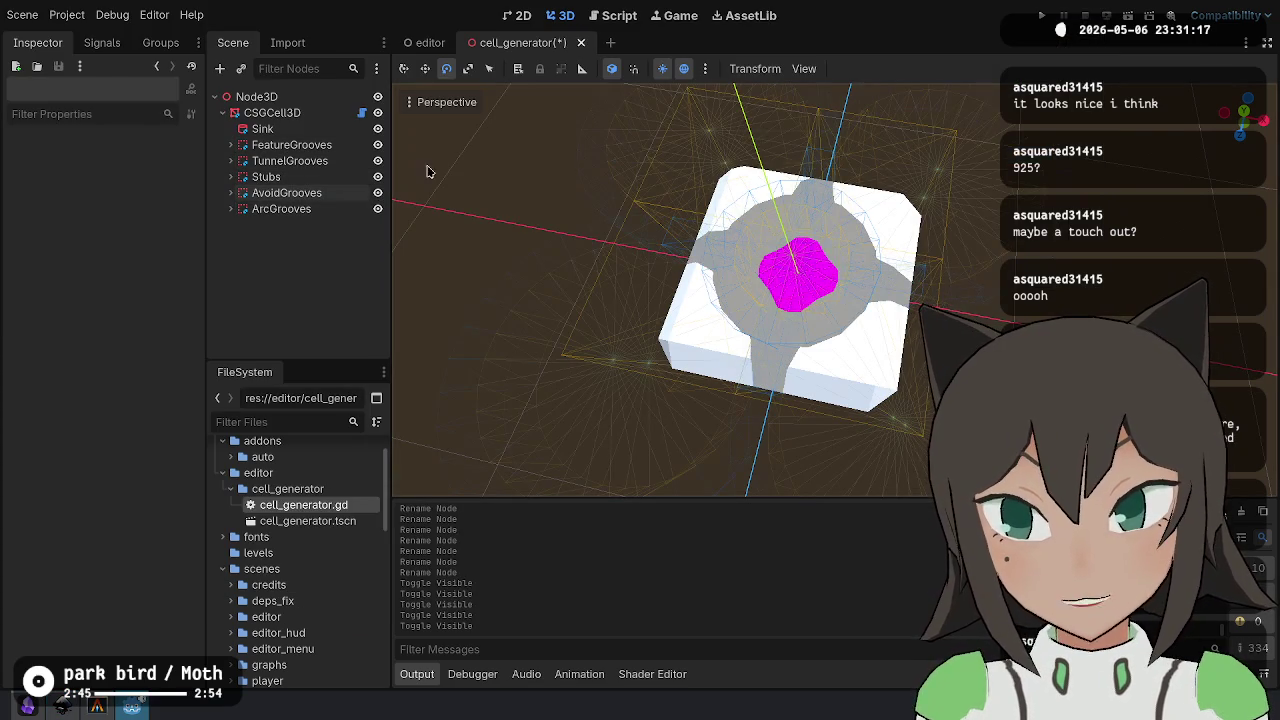
left_click(378, 129)
left_click(378, 145)
left_click(378, 161)
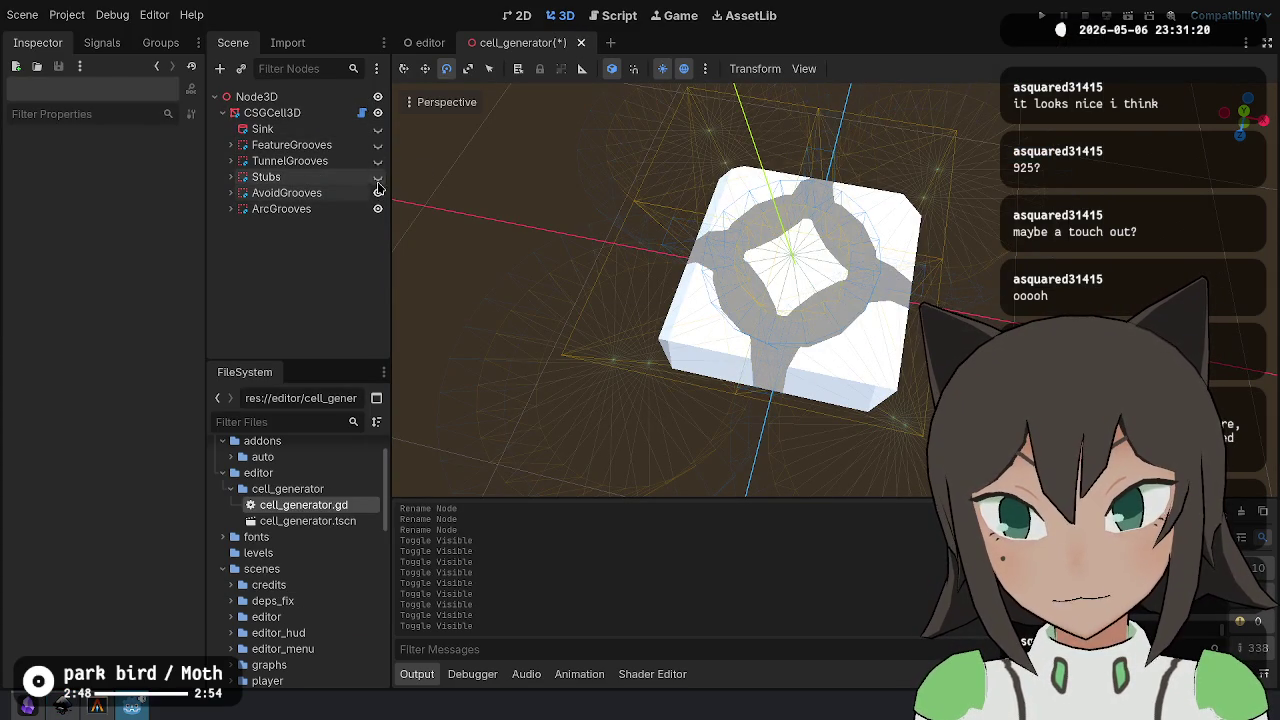
left_click(378, 177)
left_click(378, 193)
left_click(378, 209)
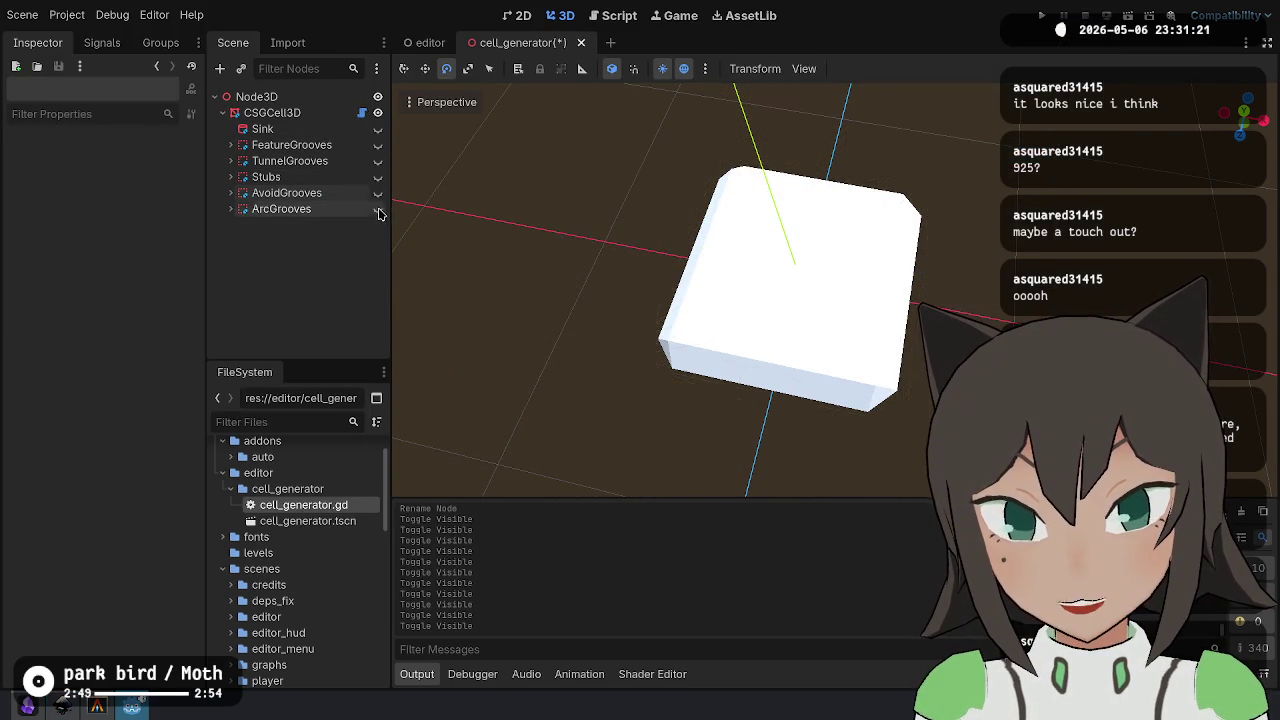
- Select the root Node3D and compare the tile against the Inkscape reference drawing
left_click(297, 99)
key("alt+Tab")
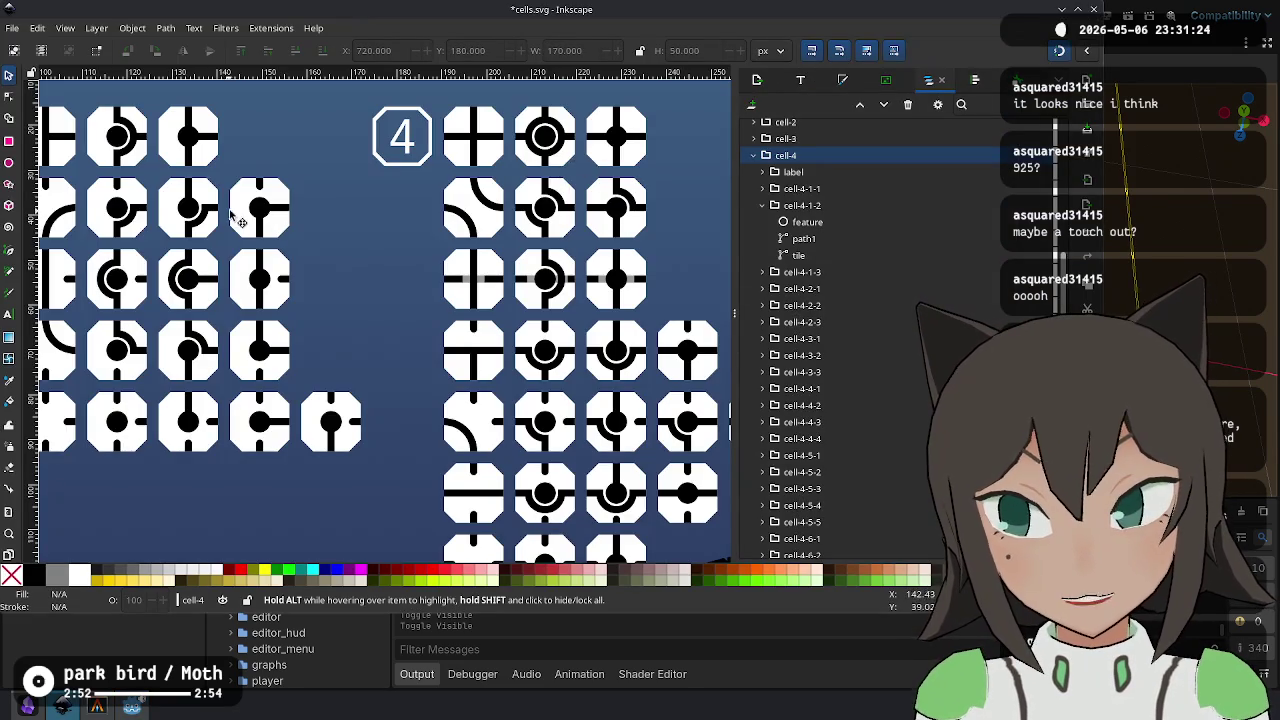
scroll(229, 216, "down", 4)
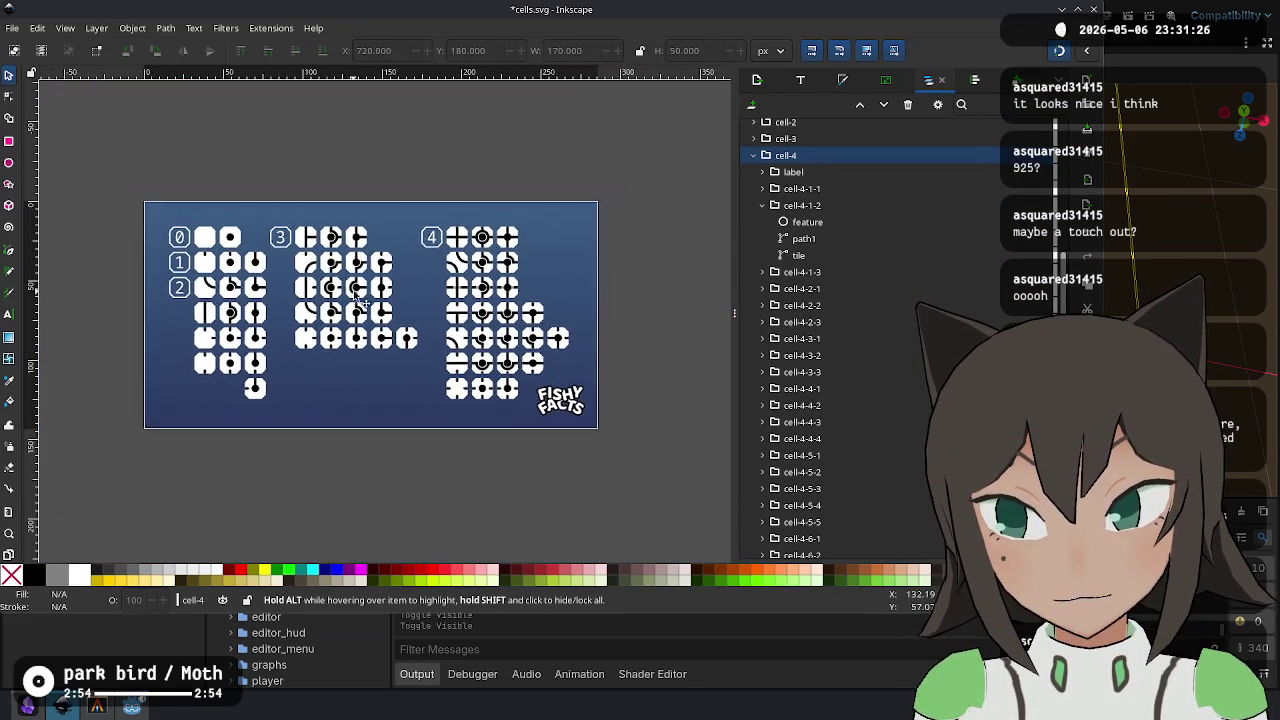
key("alt+Tab")
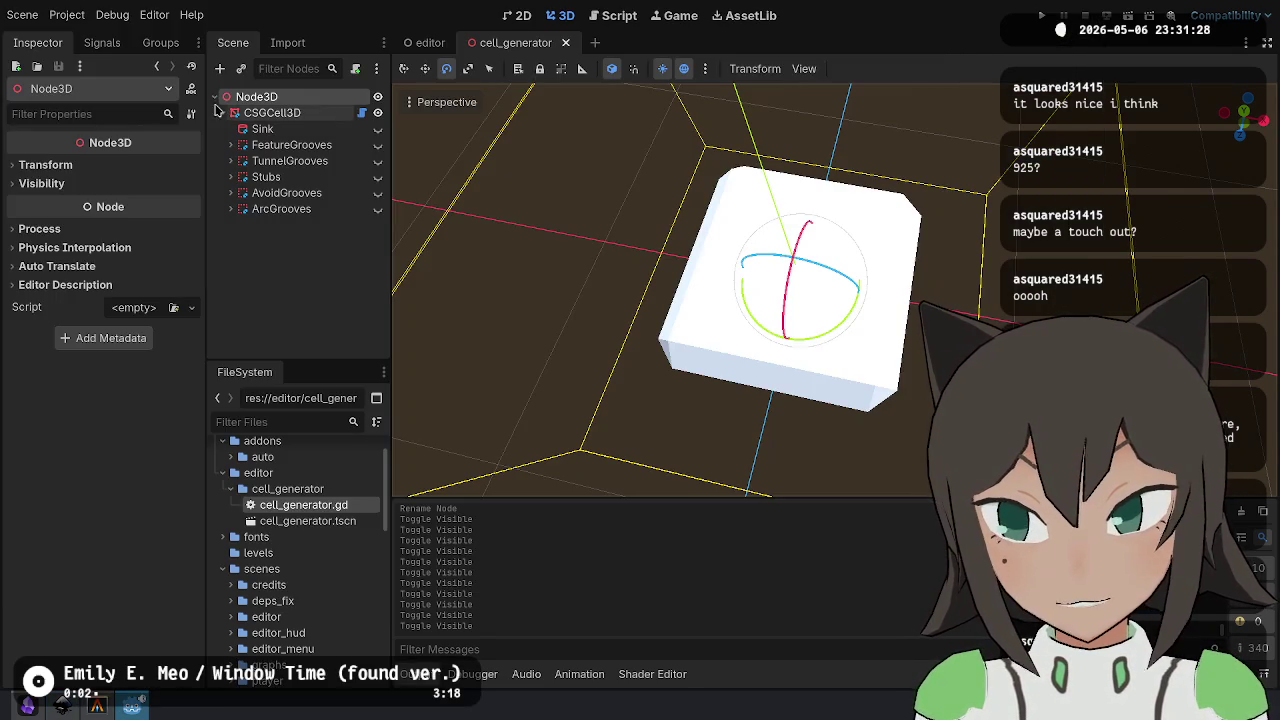
left_click(285, 112)
left_click(262, 96)
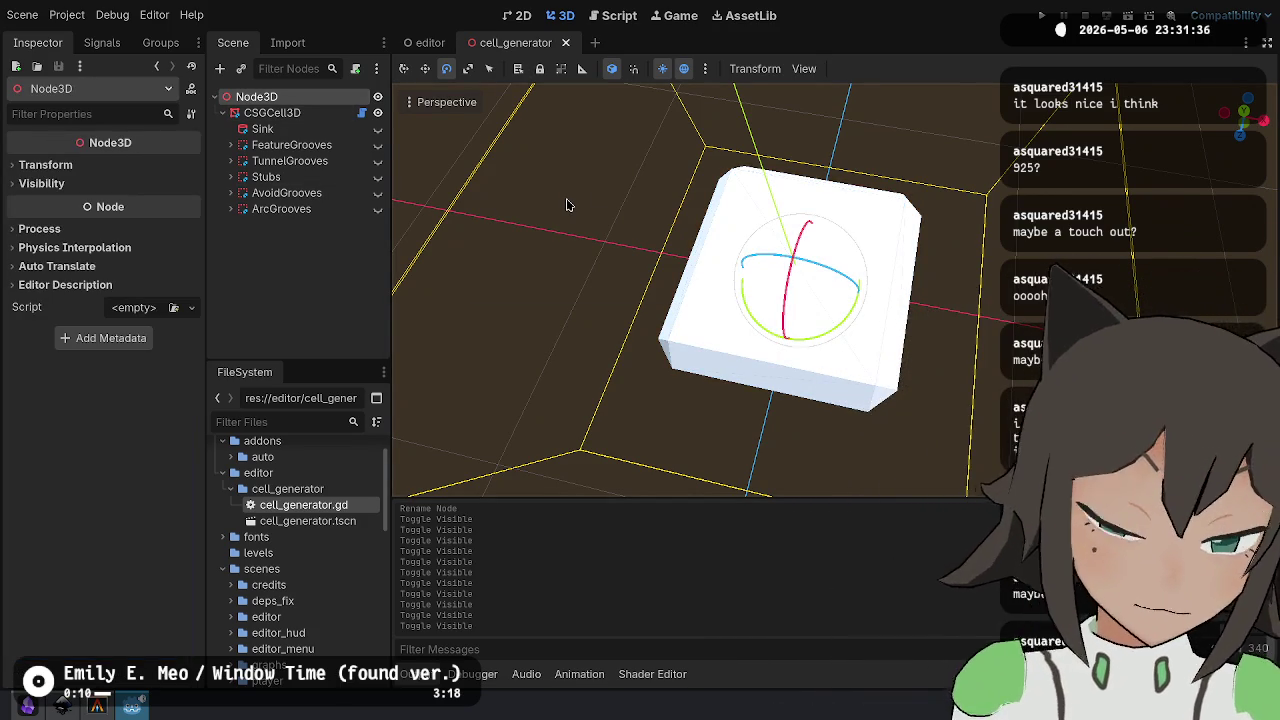
key("ctrl+s")
left_click(378, 128)
left_click(378, 128)
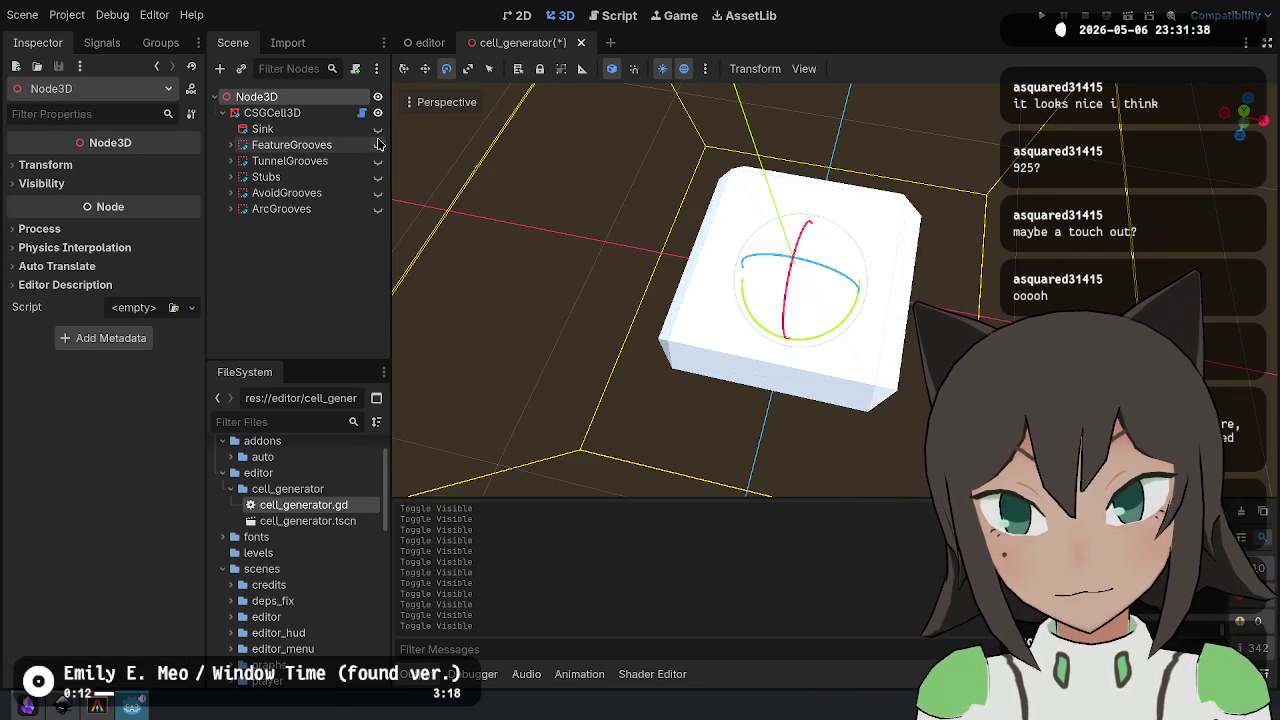
left_click(378, 144)
left_click(378, 144)
key("ctrl+s")
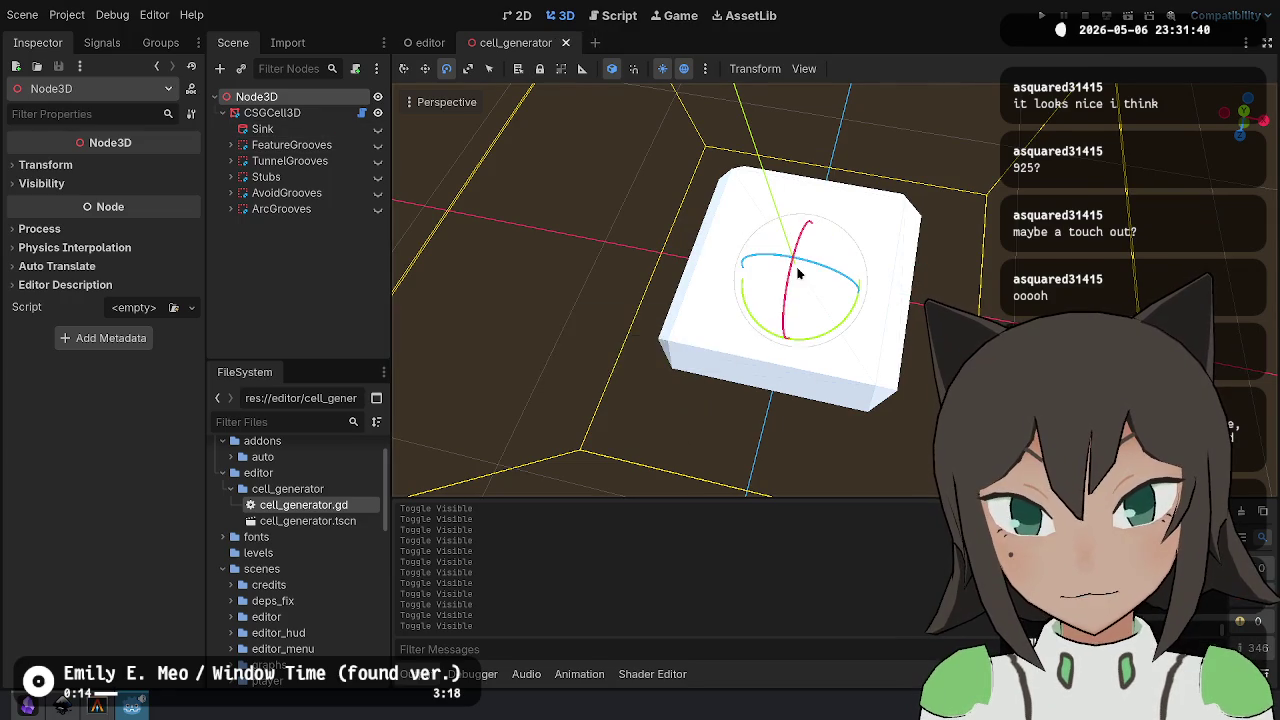
key("alt+Tab")
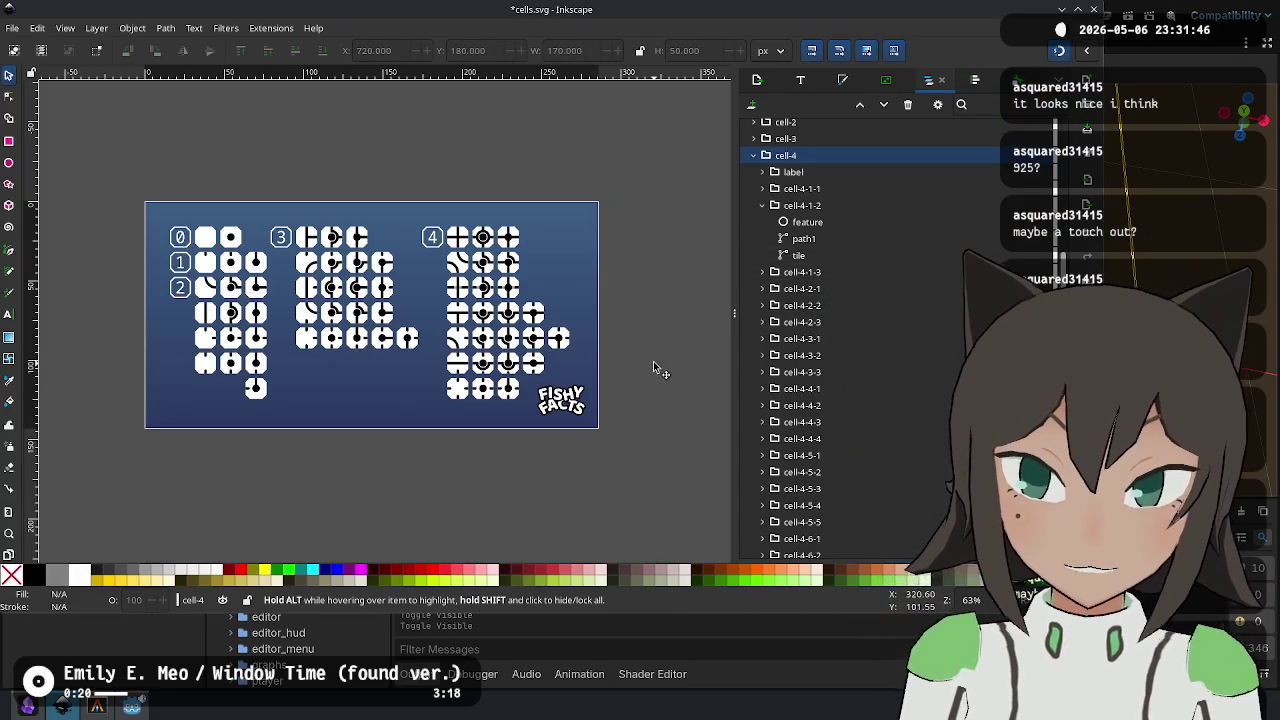
key("alt+Tab")
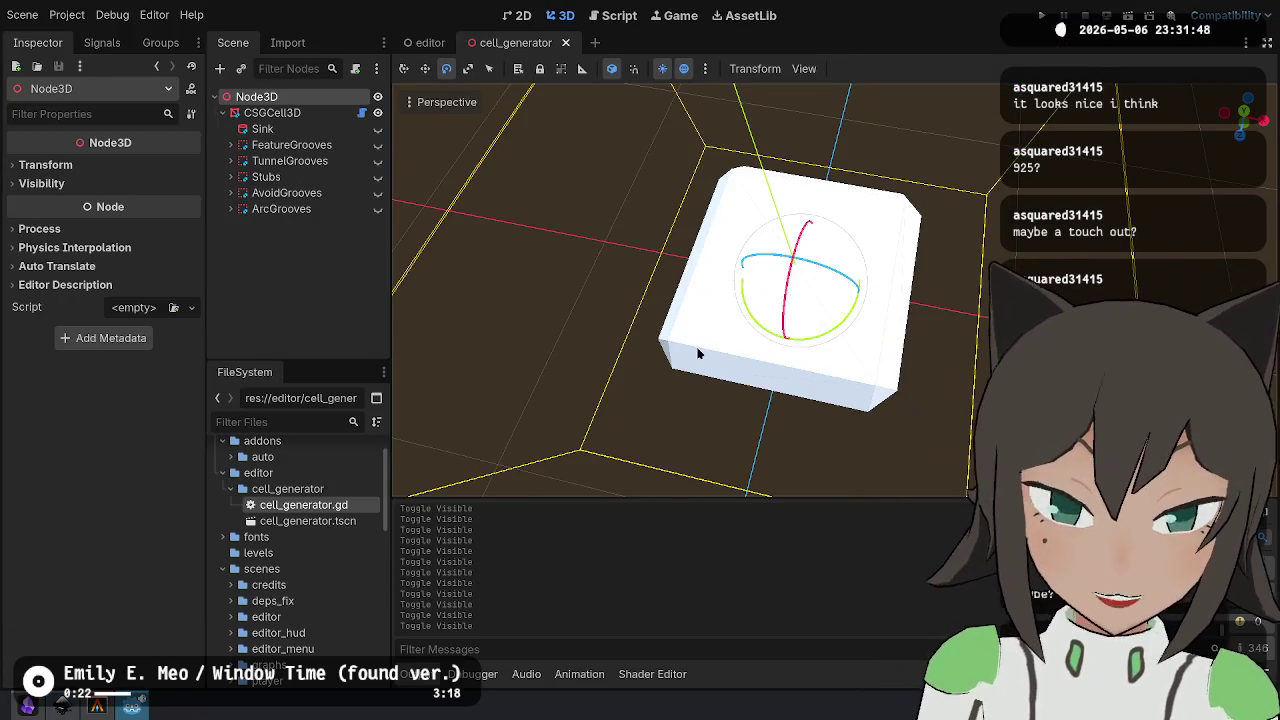
mouse_move(896, 347)
left_mouse_down()
mouse_move(880, 300)
mouse_move(840, 280)
mouse_move(816, 216)
left_mouse_up()
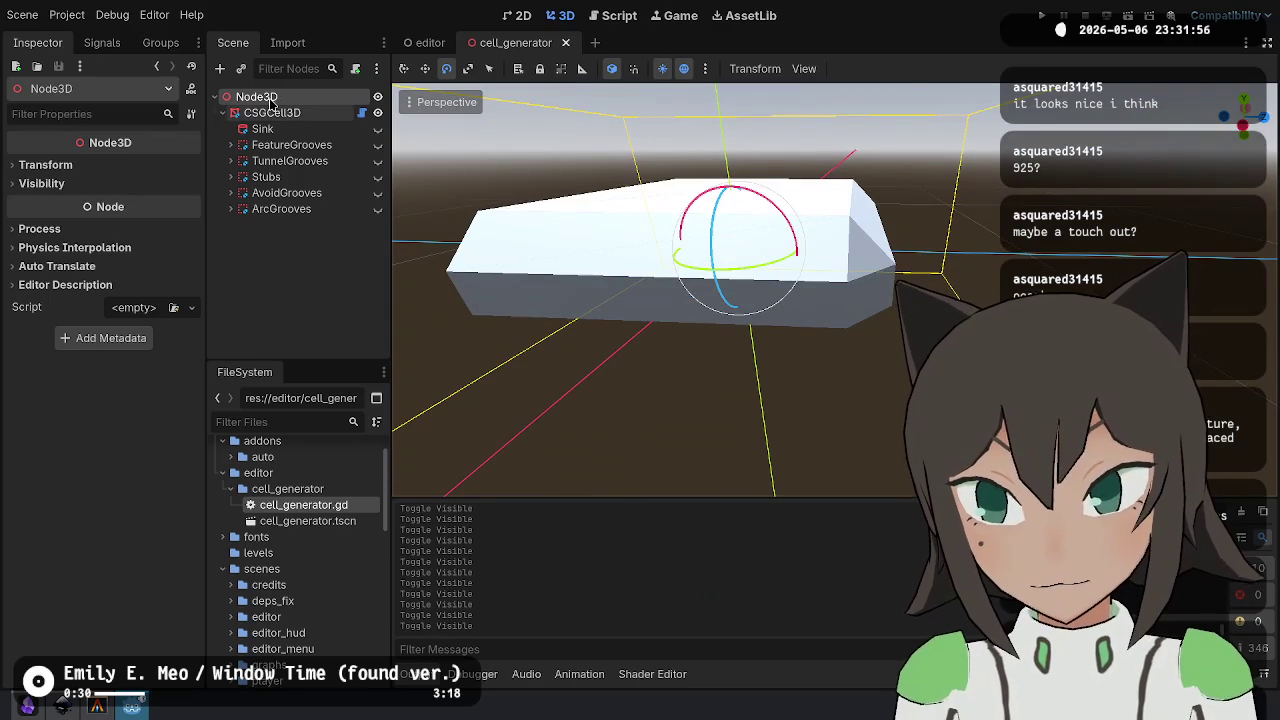
left_click(286, 115)
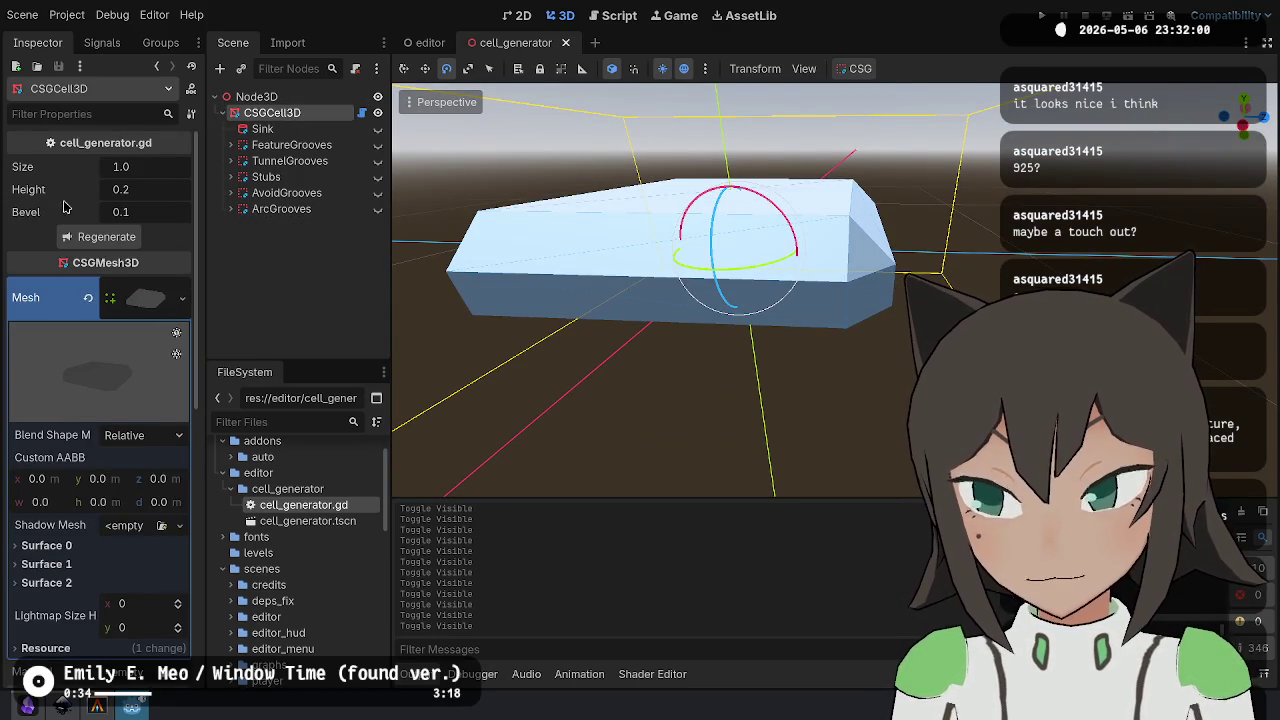
- Expand TunnelGrooves, make its cuts visible again and save the scene
left_click(230, 160)
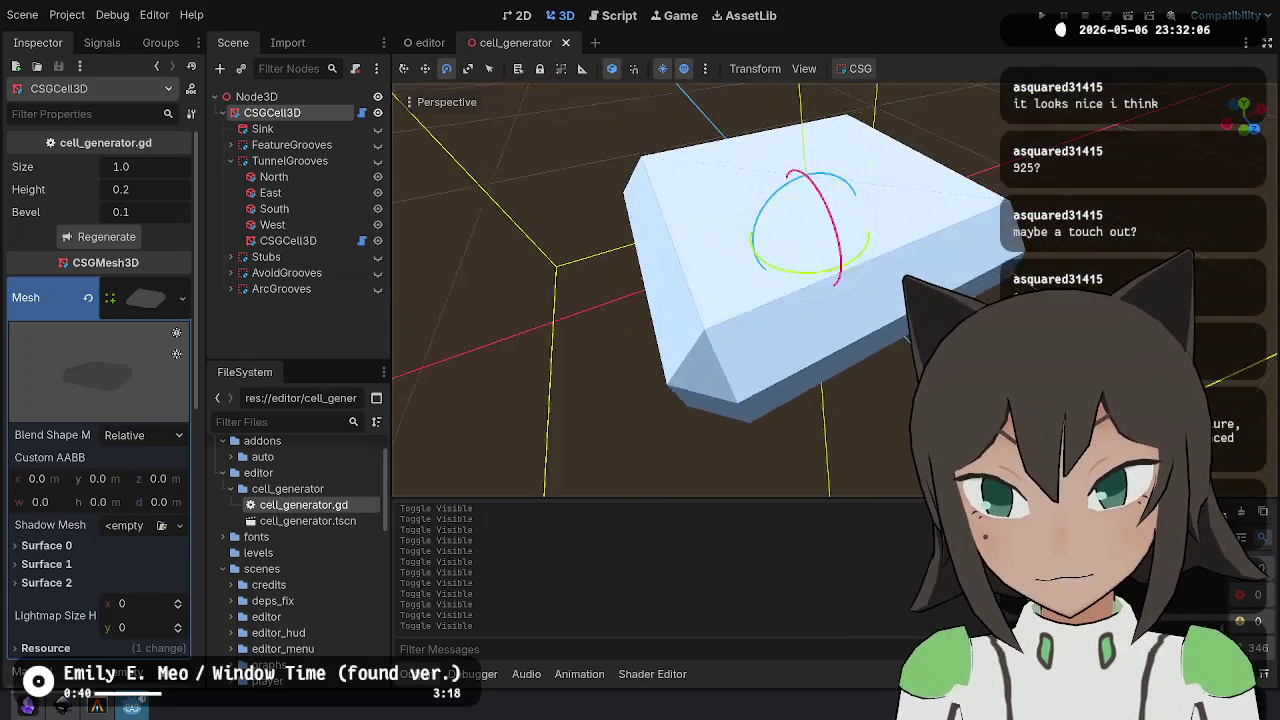
left_click(378, 161)
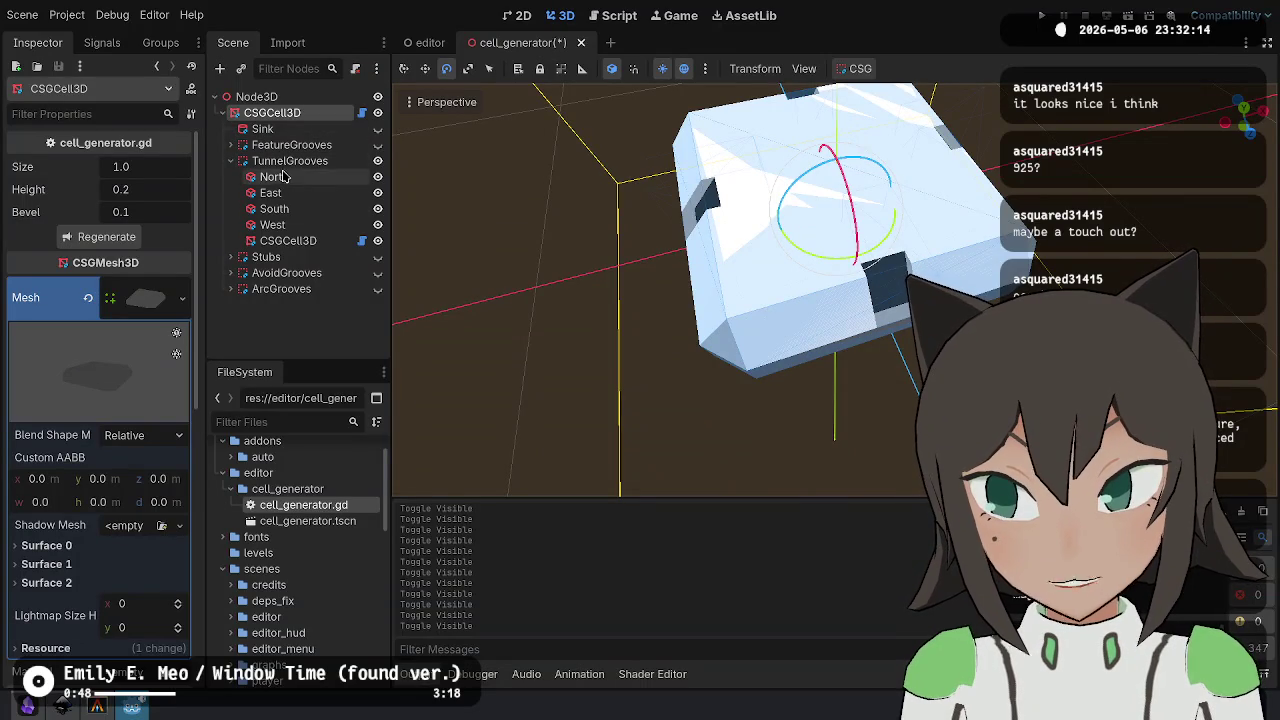
key("ctrl+s")
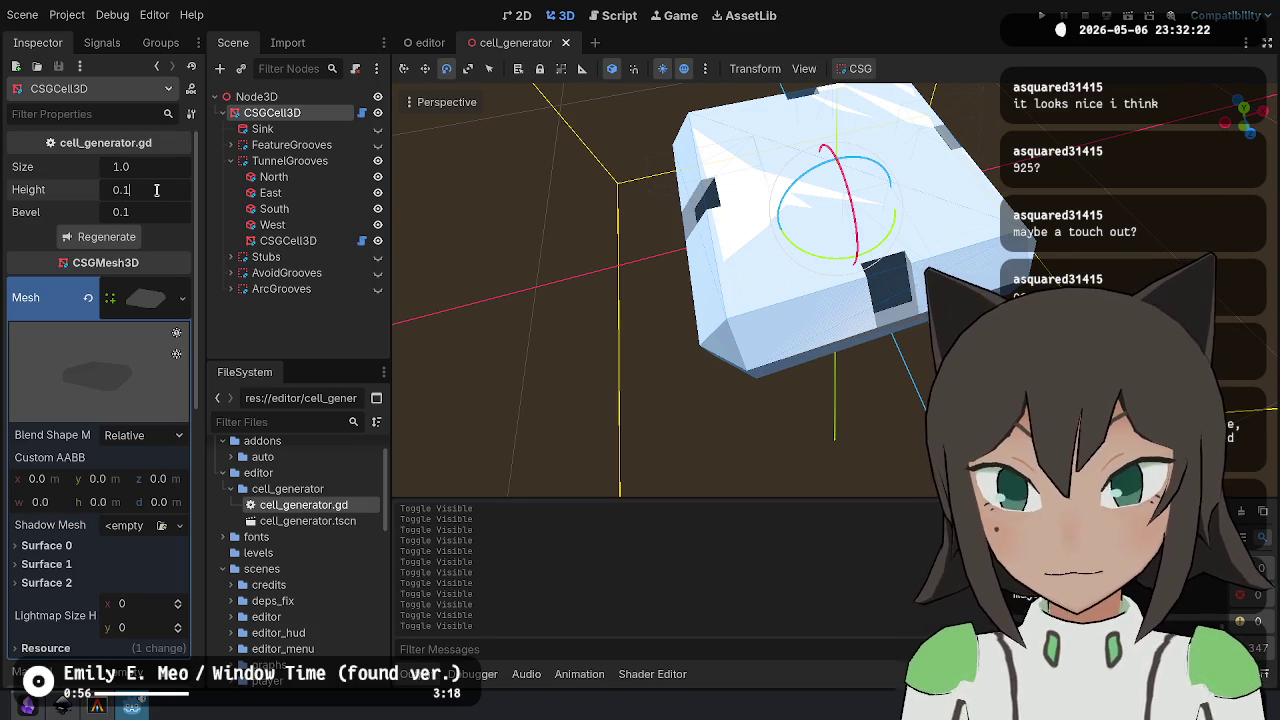
- Set the outer CSGCell3D height to 0.1 and bevel to 0.05
key("Return")
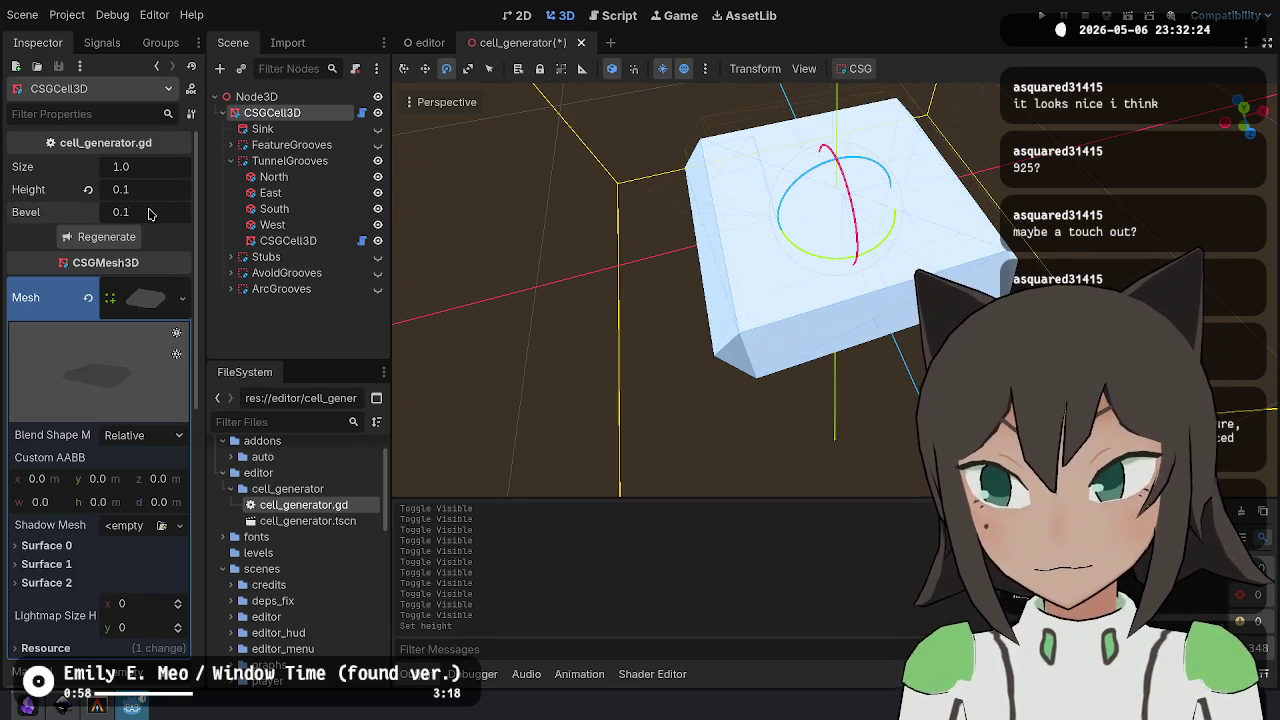
type(".5")
type("0.5")
key("Return")
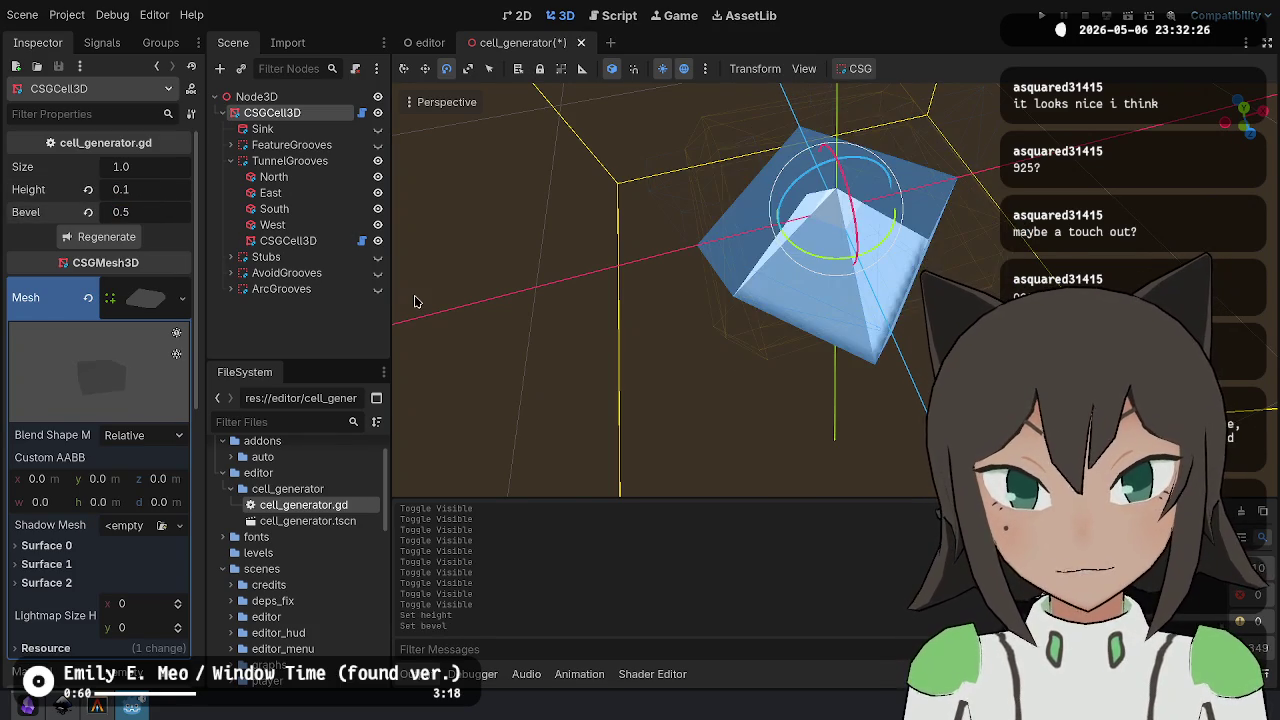
key("ctrl+z")
type("0.")
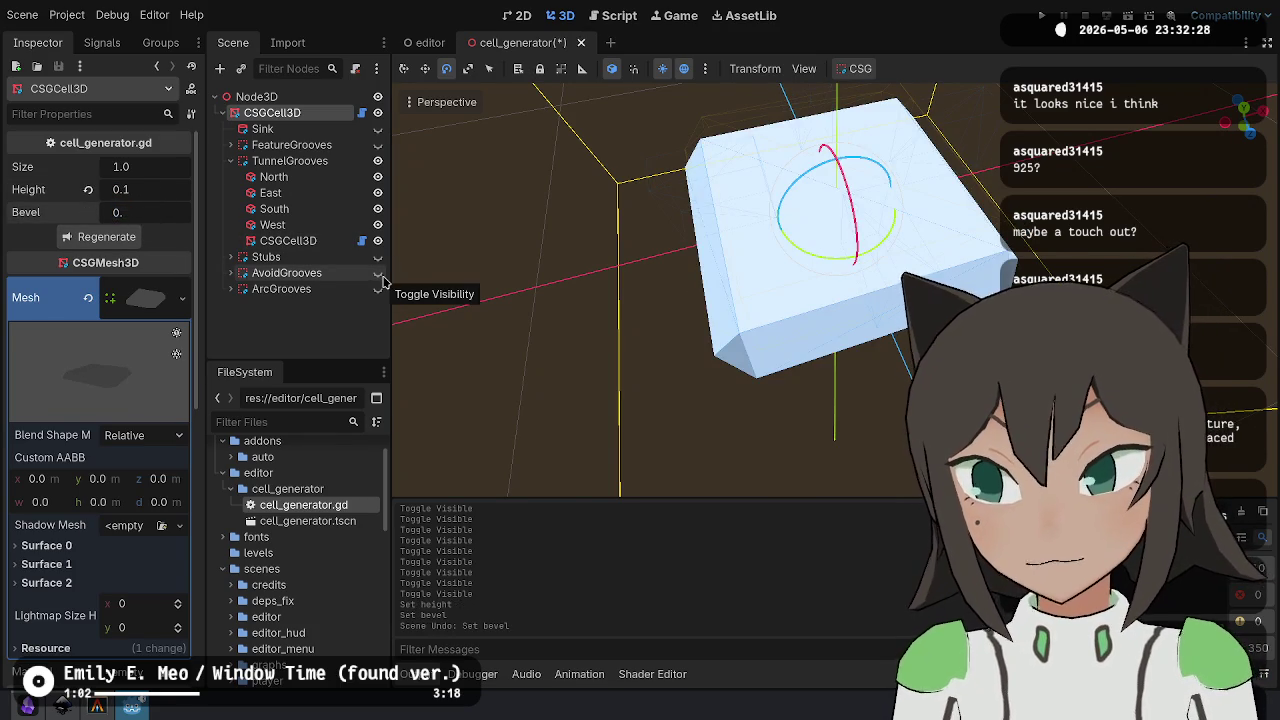
key("Return")
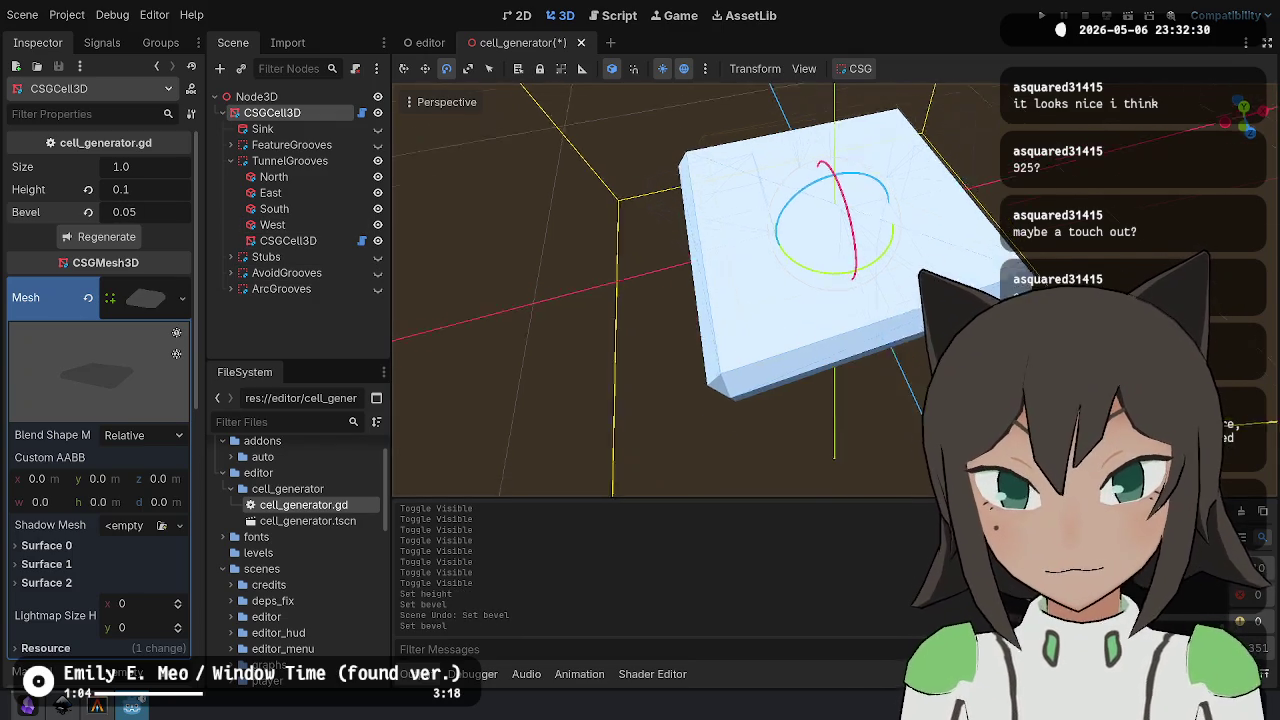
scroll(420, 305, "down", 2)
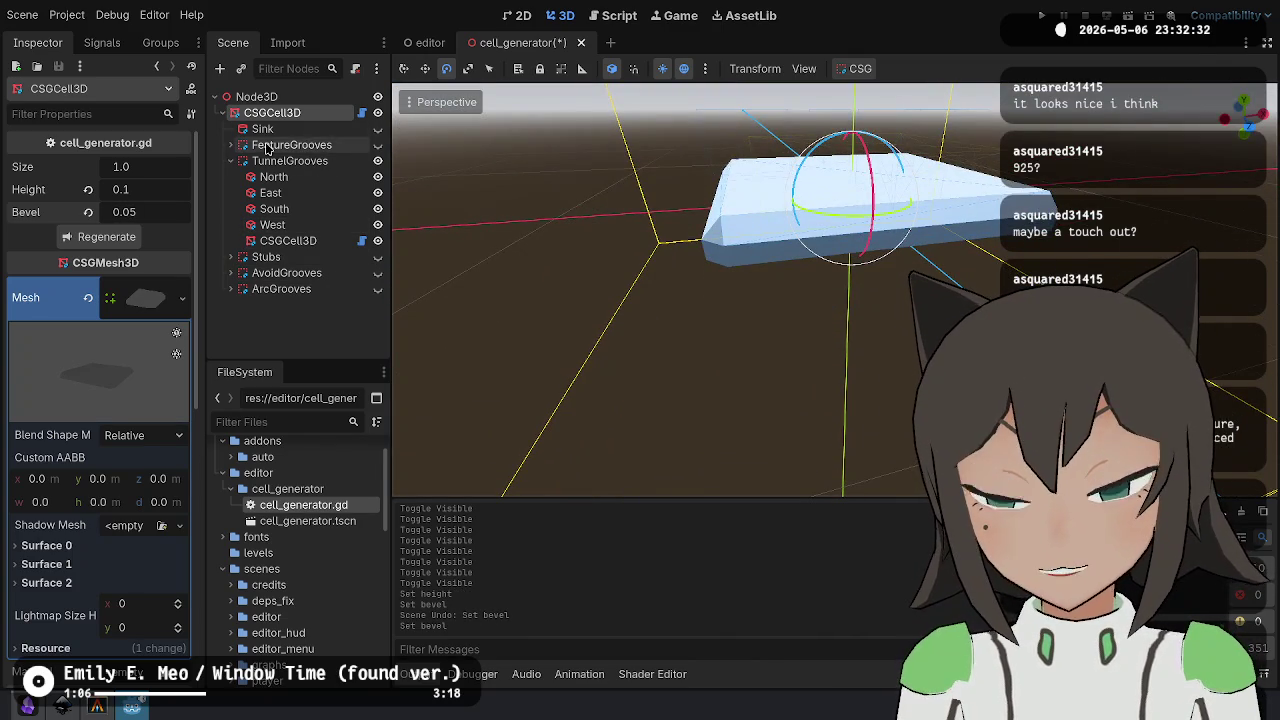
double_click(288, 238)
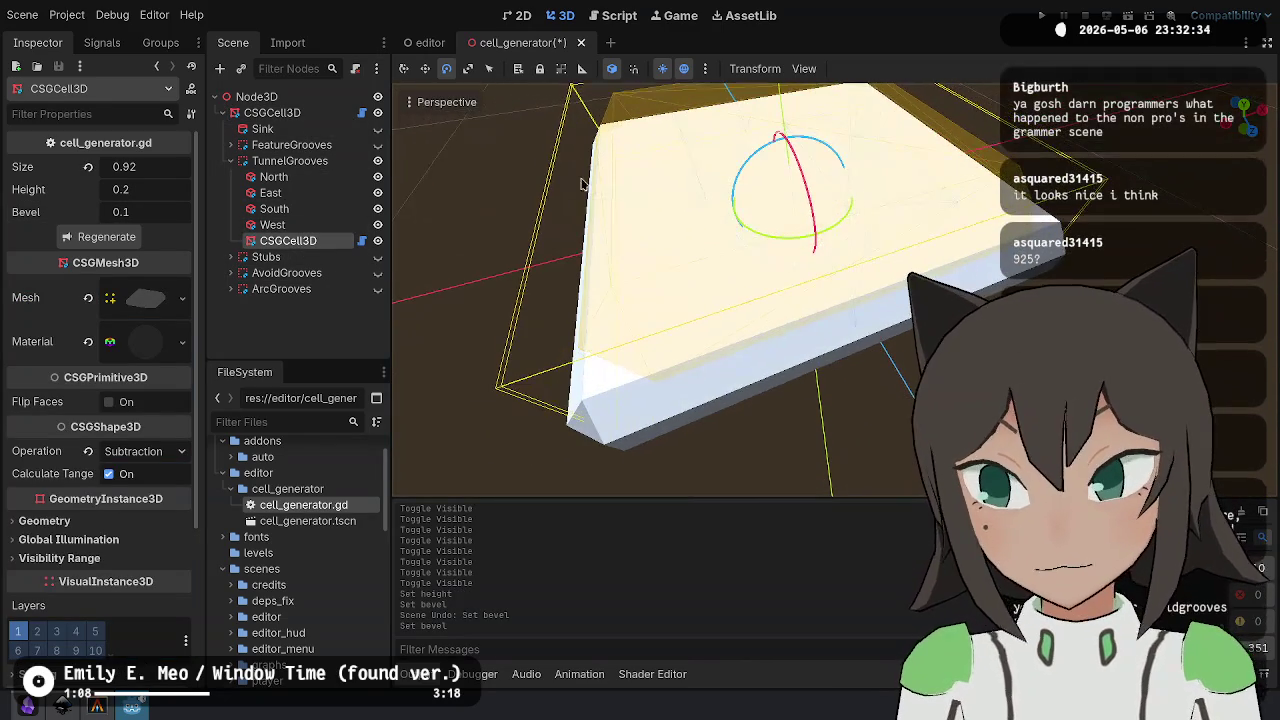
- Give the inner CSGCell3D height 0.1 and bevel 0.05
left_click(152, 212)
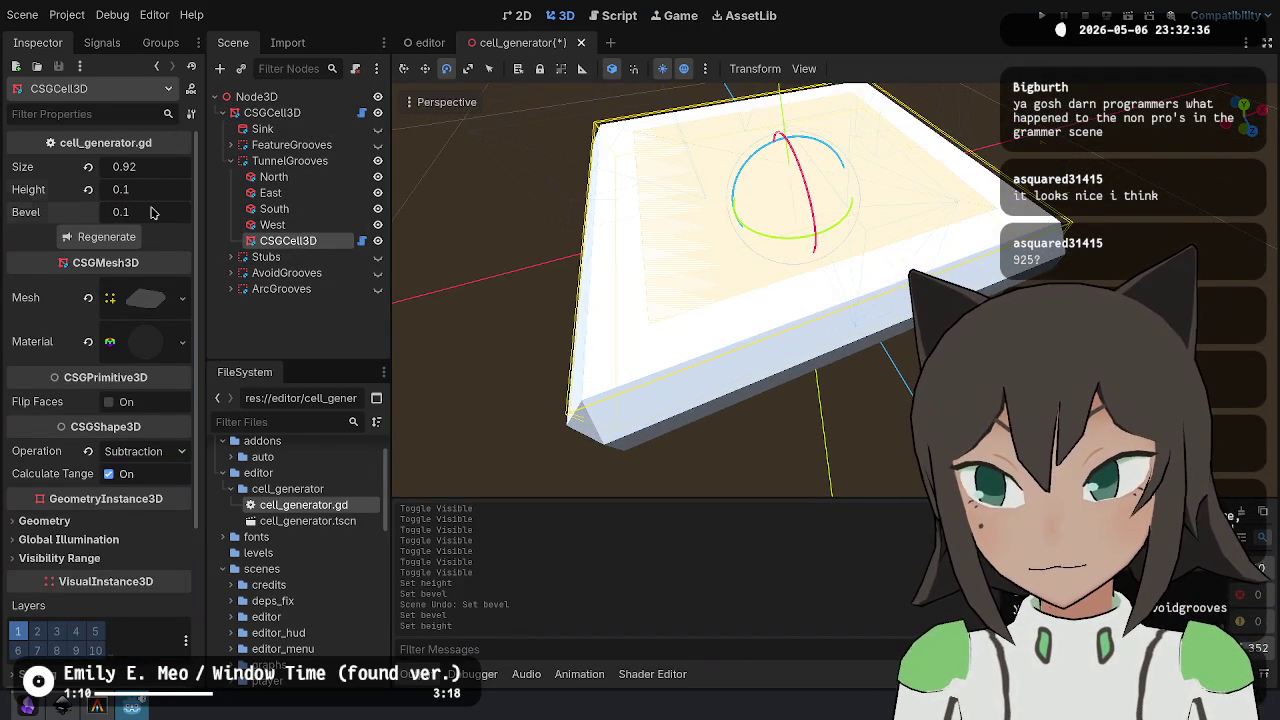
type("0.05")
key("Return")
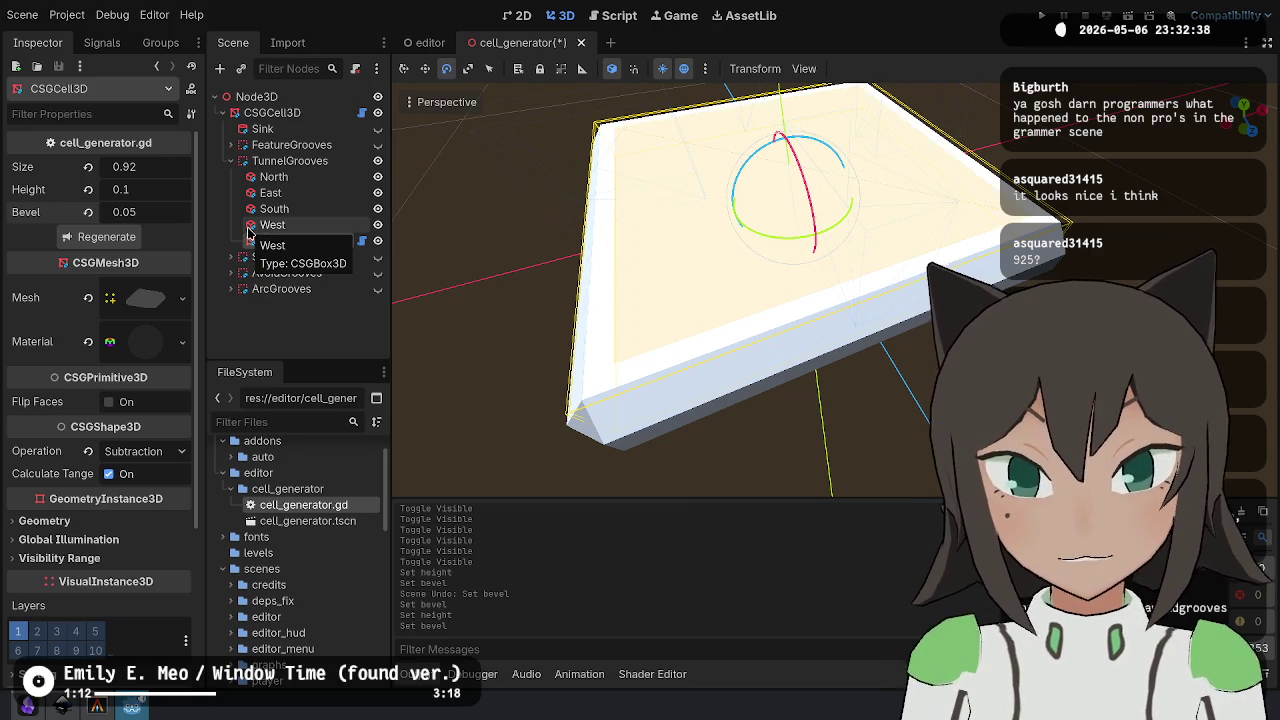
- Move the North, East, South and West groove boxes together 0.05 lower
mouse_move(700, 300)
left_mouse_down()
mouse_move(700, 220)
mouse_move(700, 290)
left_mouse_up()
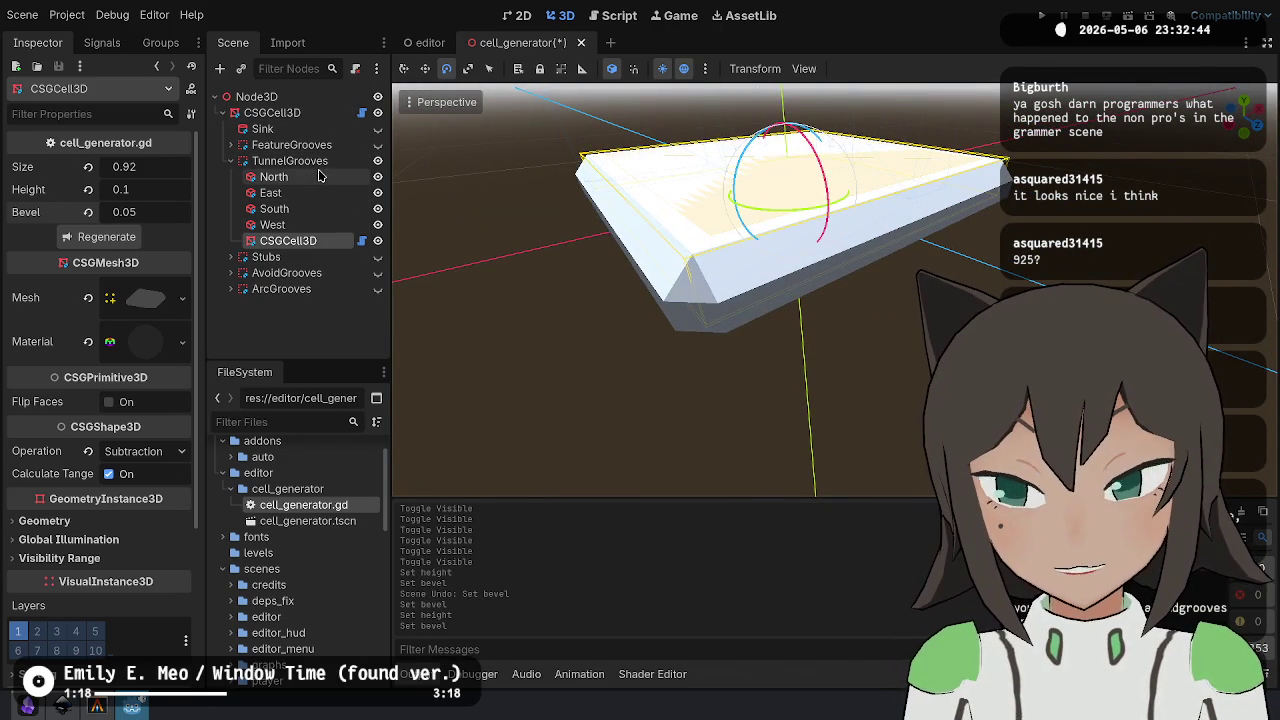
left_click(319, 176)
left_click(268, 226, "shift")
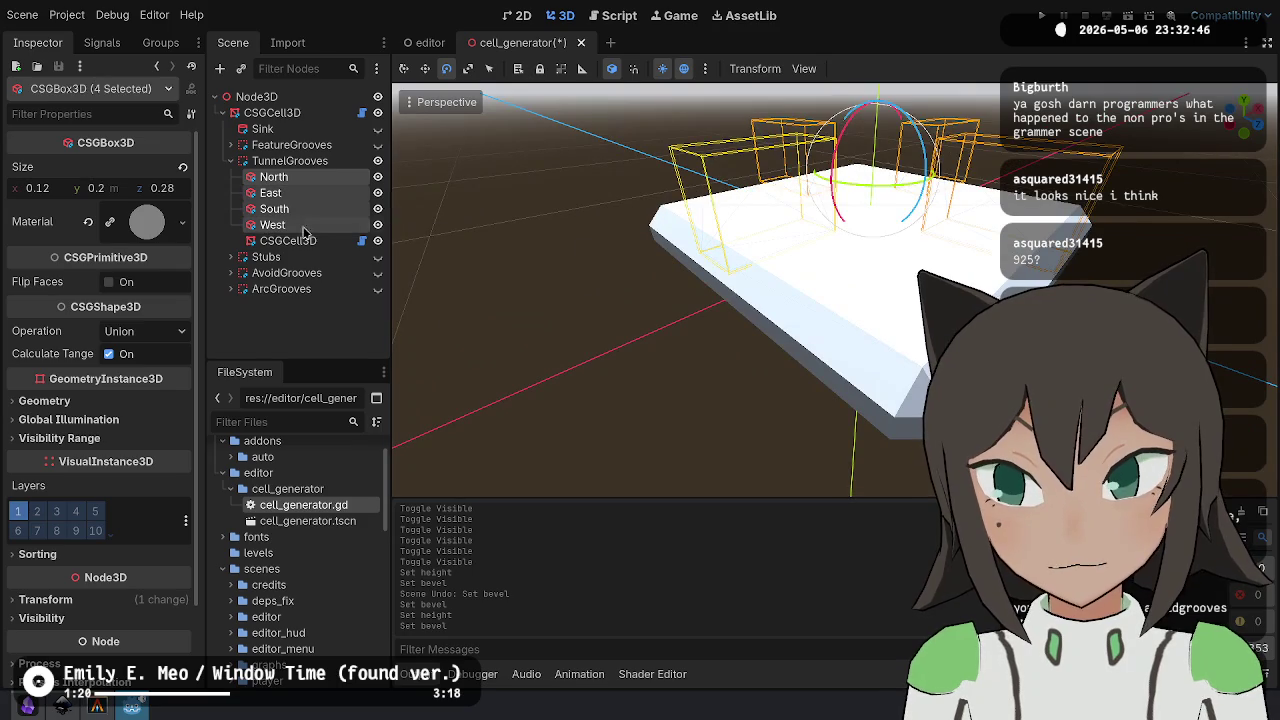
key("w")
mouse_move(874, 127)
left_mouse_down()
mouse_move(795, 145)
mouse_move(836, 160)
left_mouse_up()
left_click(858, 176)
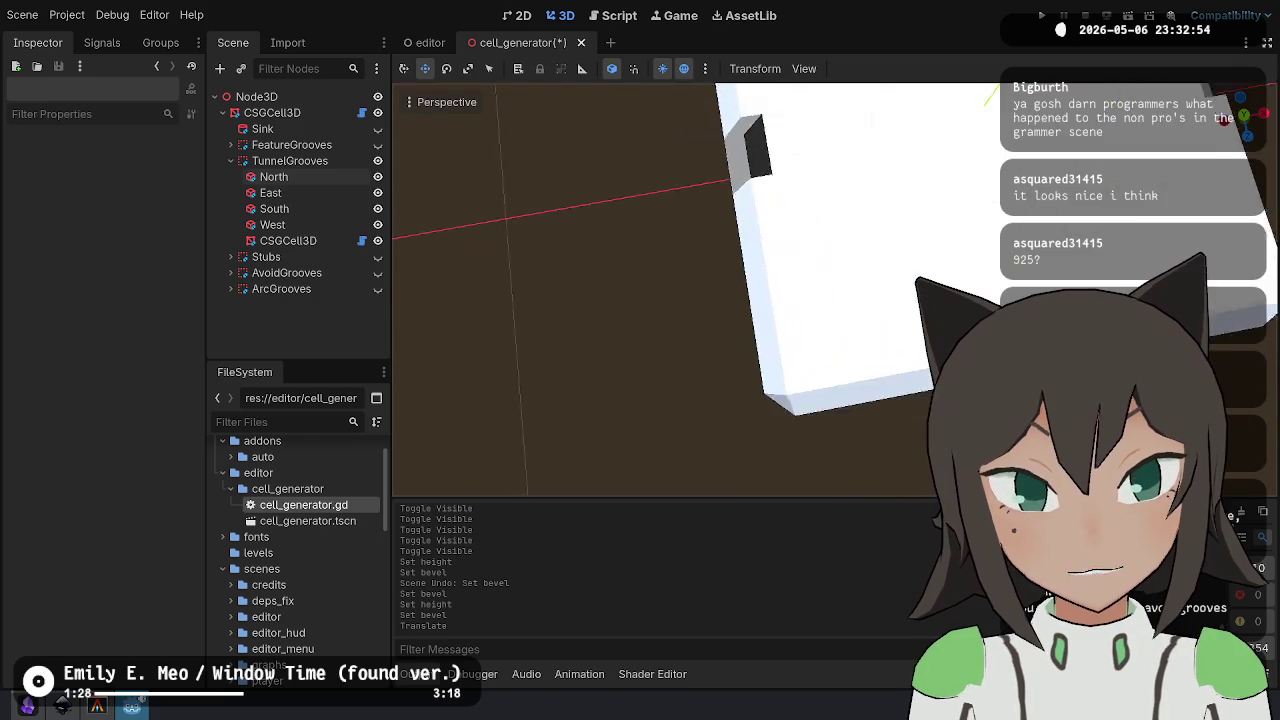
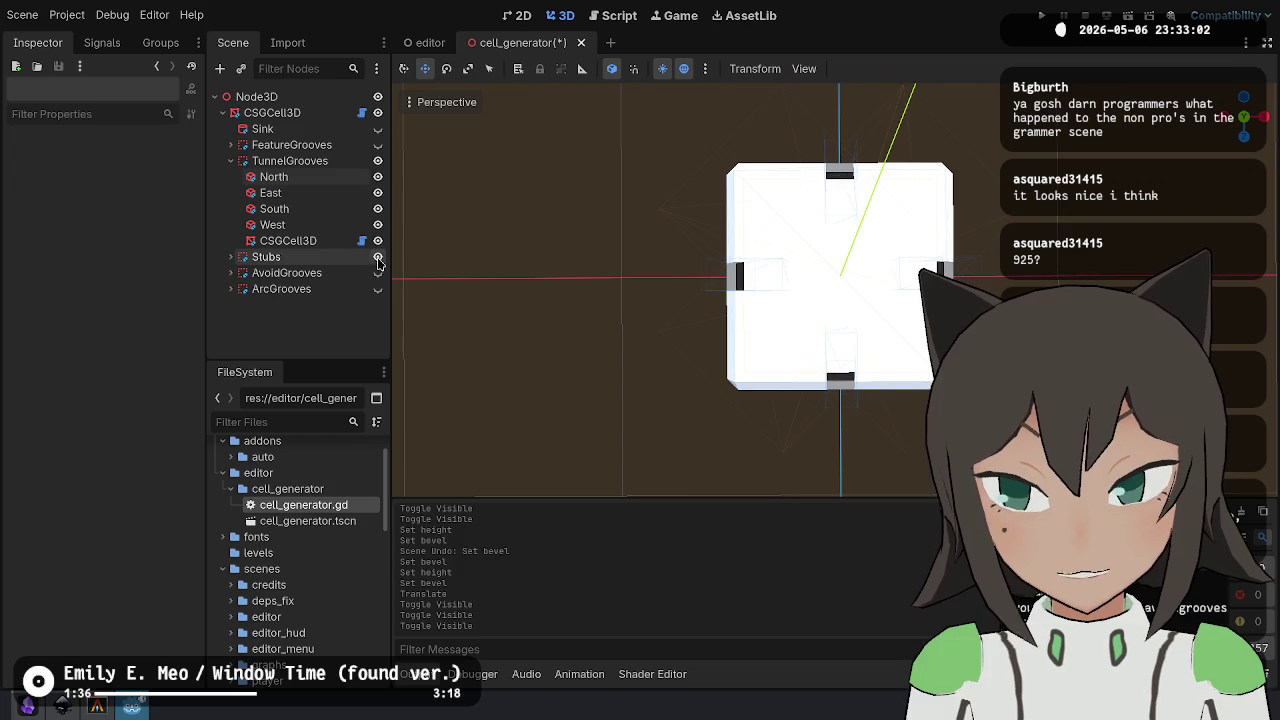
- Collapse Stubs and TunnelGrooves and expand FeatureGrooves to show its four grooves
left_click(231, 257)
scroll(352, 281, "down", 2)
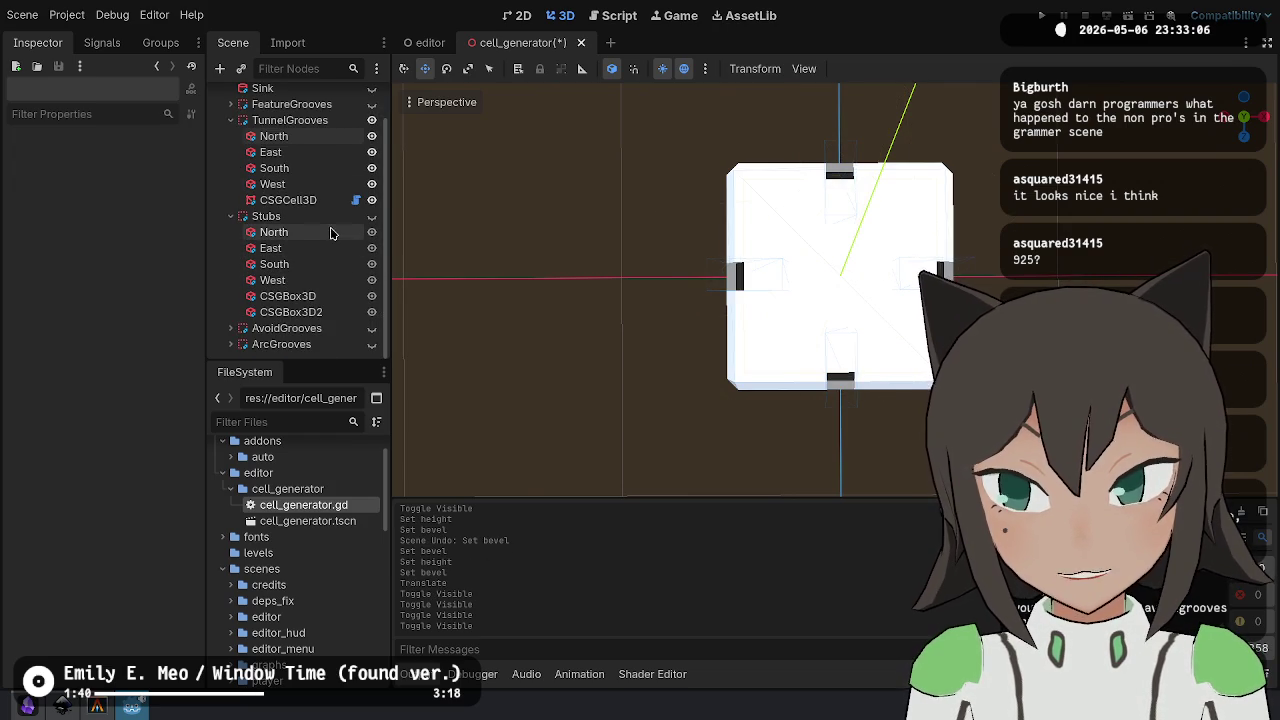
left_click(231, 217)
left_click(231, 161)
left_click(229, 145)
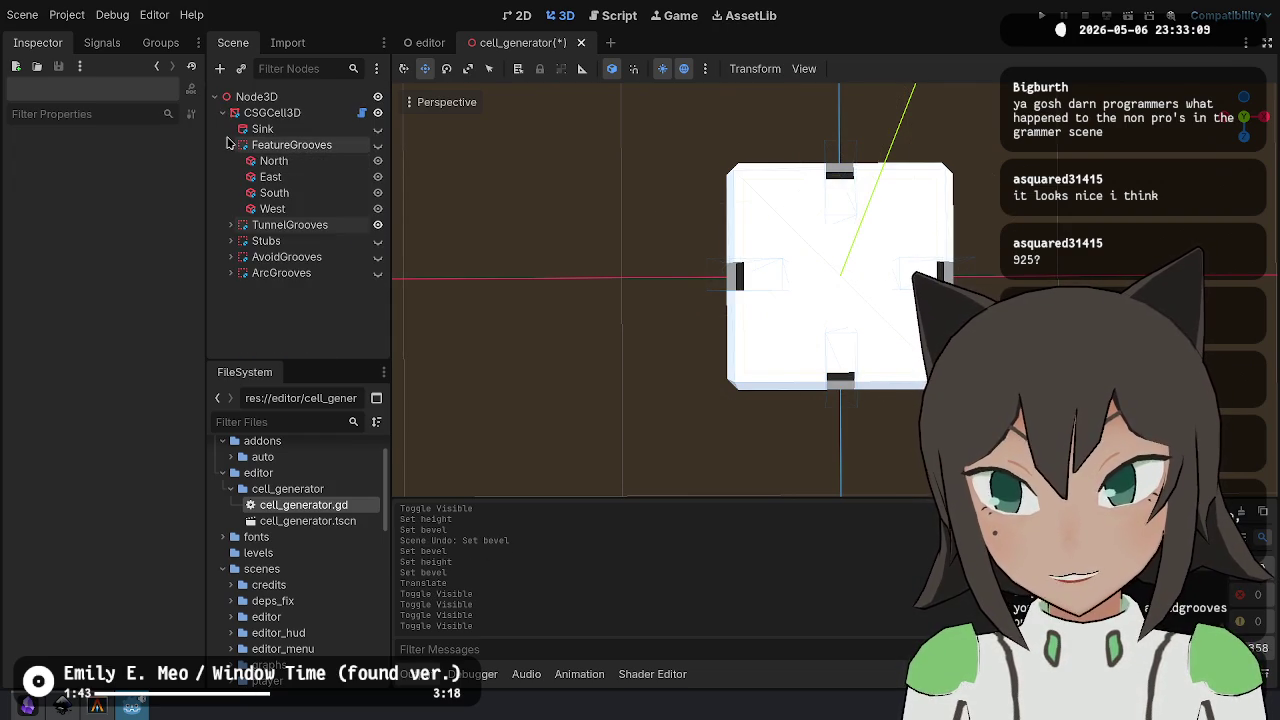
- Toggle FeatureGrooves and AvoidGrooves visibility, then undo the toggles, bevel and height edits
left_click(378, 147)
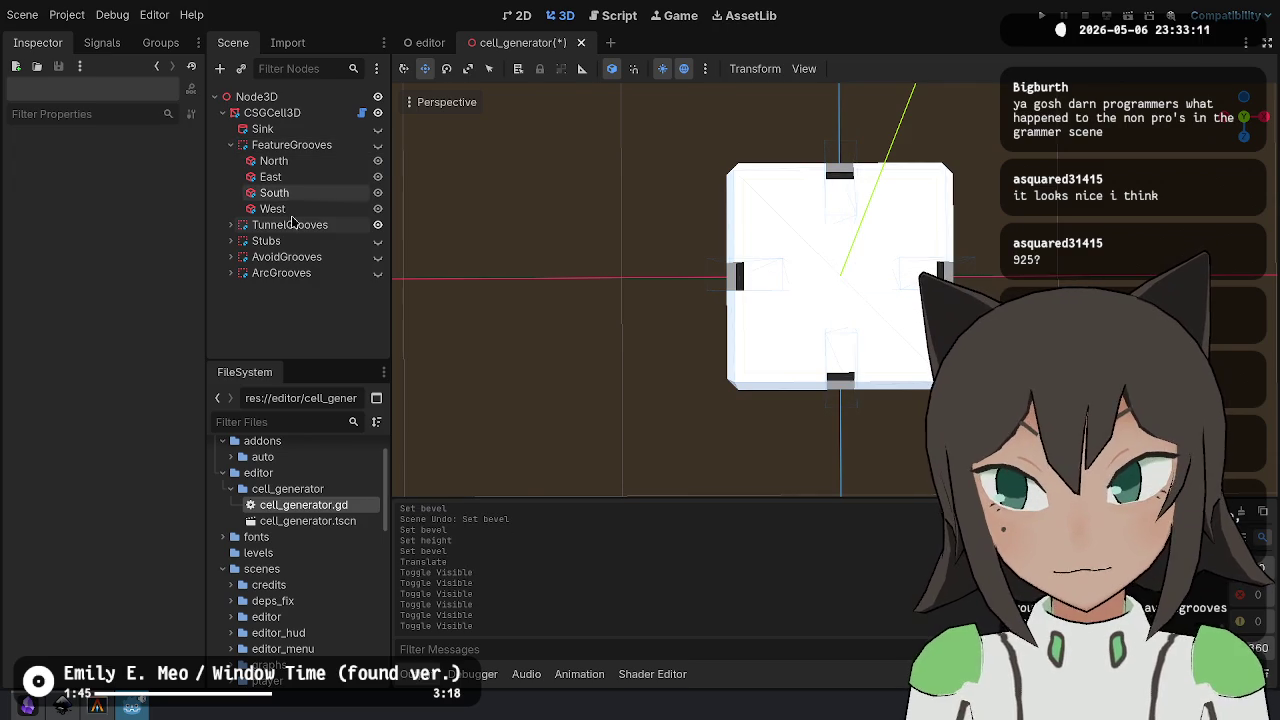
left_click(378, 258)
left_click(378, 258)
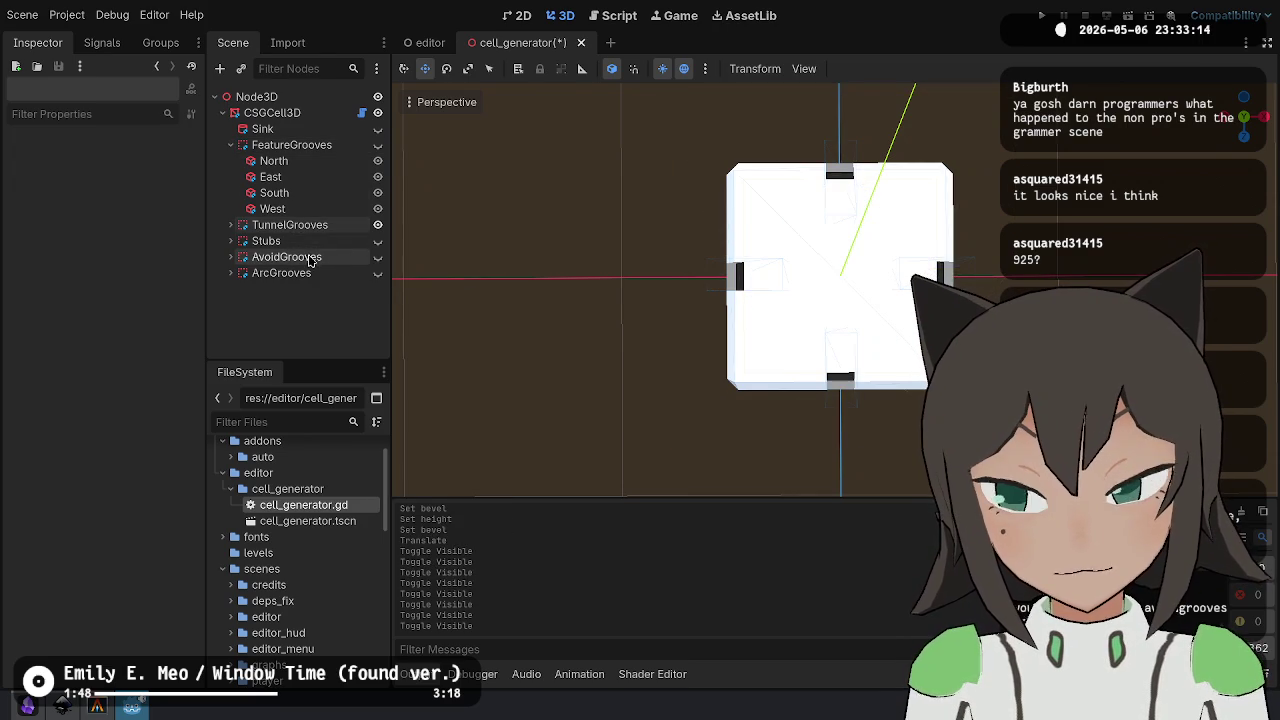
key("ctrl+z")
key("ctrl+z")
key("ctrl+z")
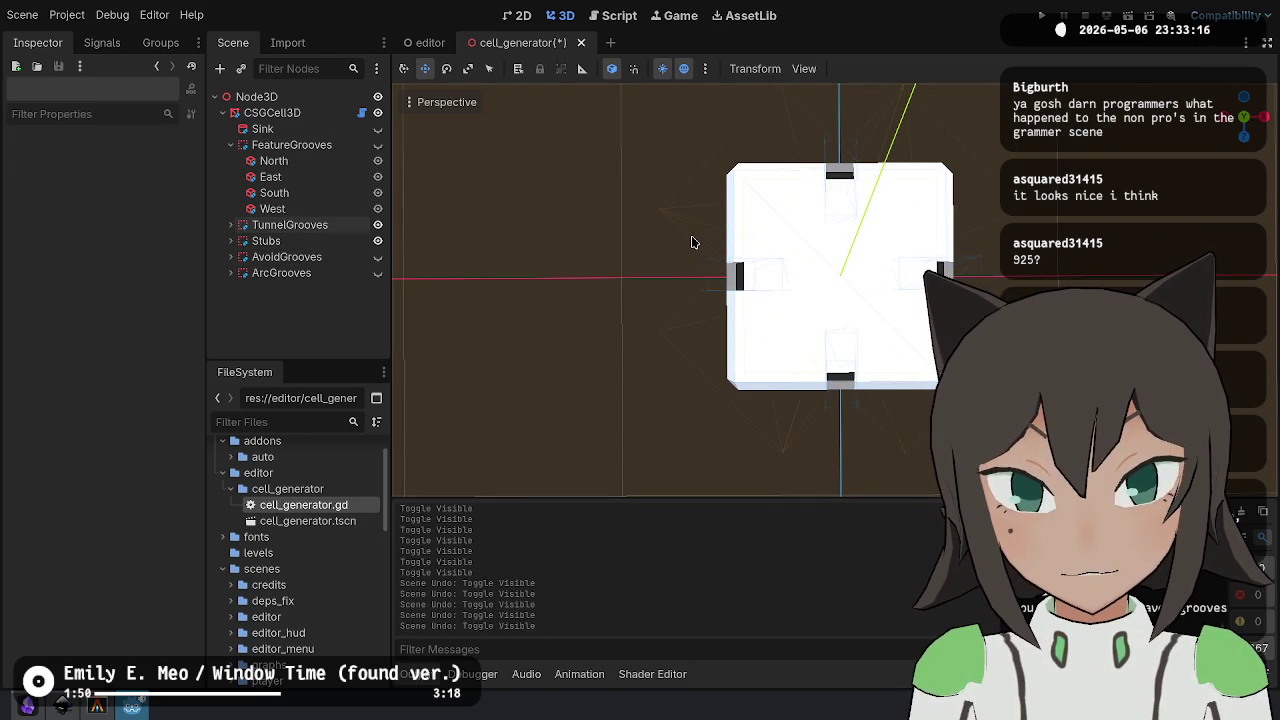
key("ctrl+z")
key("ctrl+z")
- Hide the TunnelGrooves and AvoidGrooves on the cube and save the scene
left_click_drag(471, 269, 277, 219)
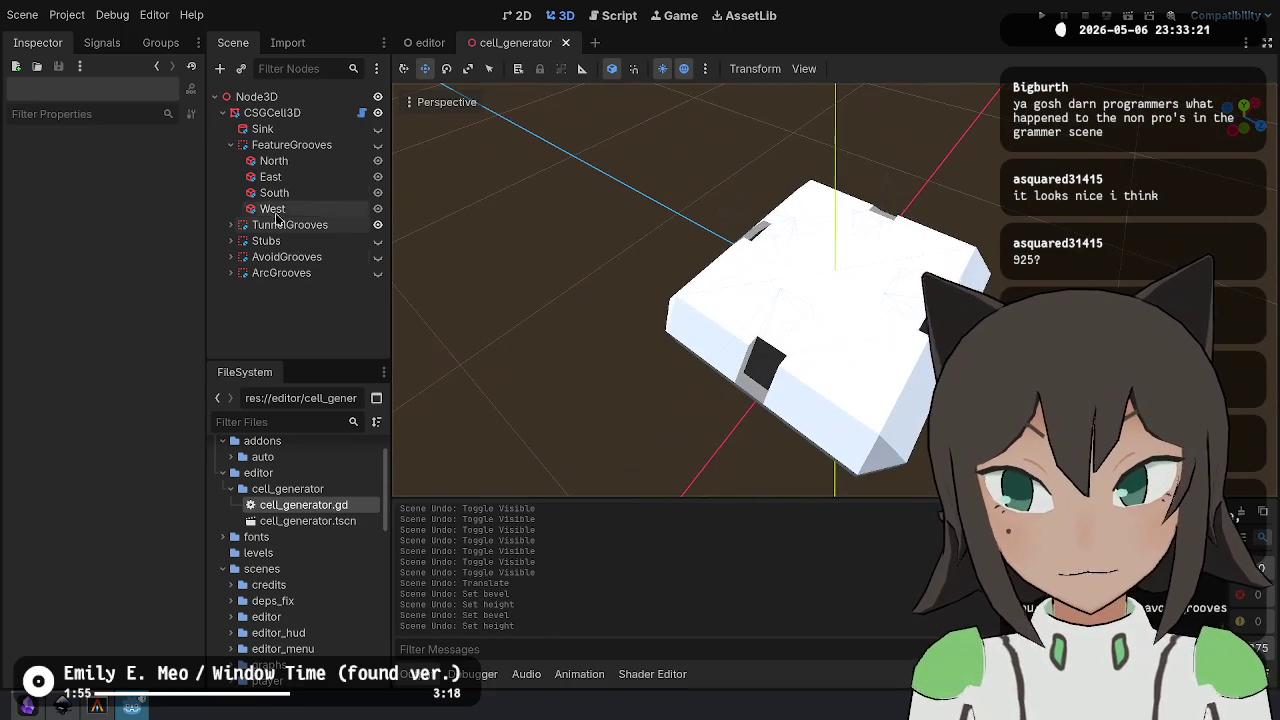
left_click(377, 224)
left_click(231, 145)
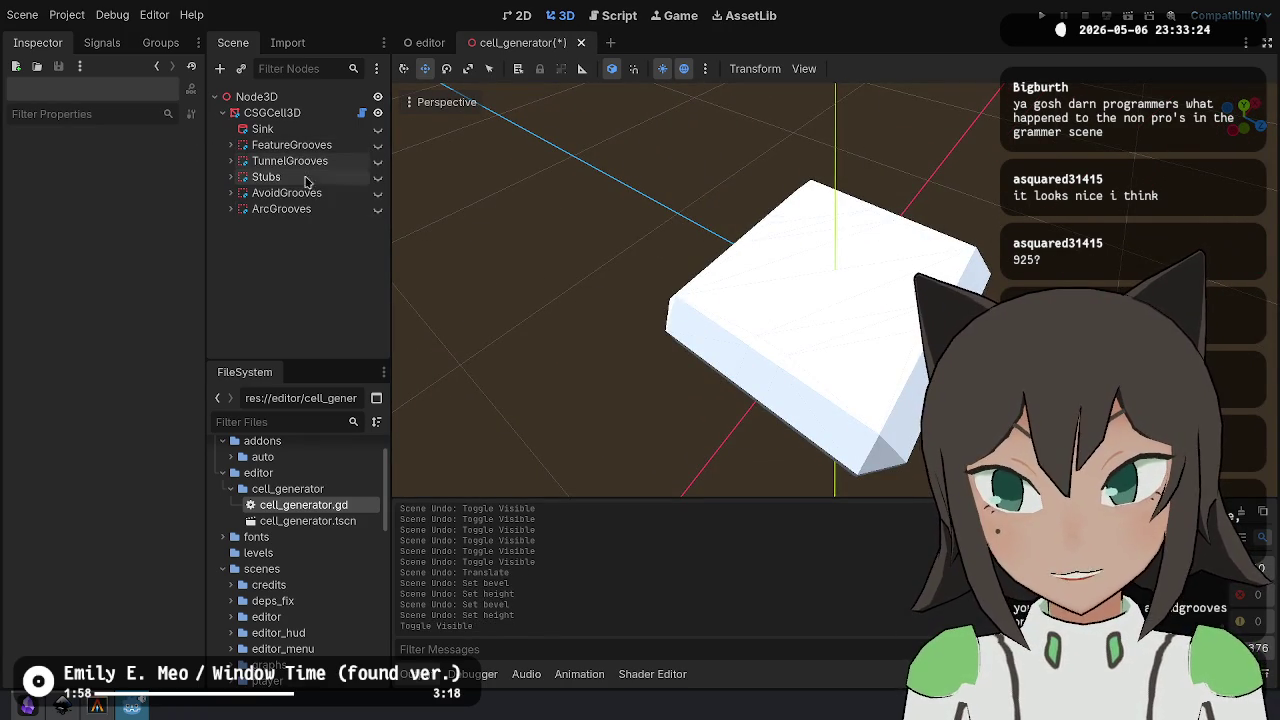
left_click(378, 193)
double_click(378, 193)
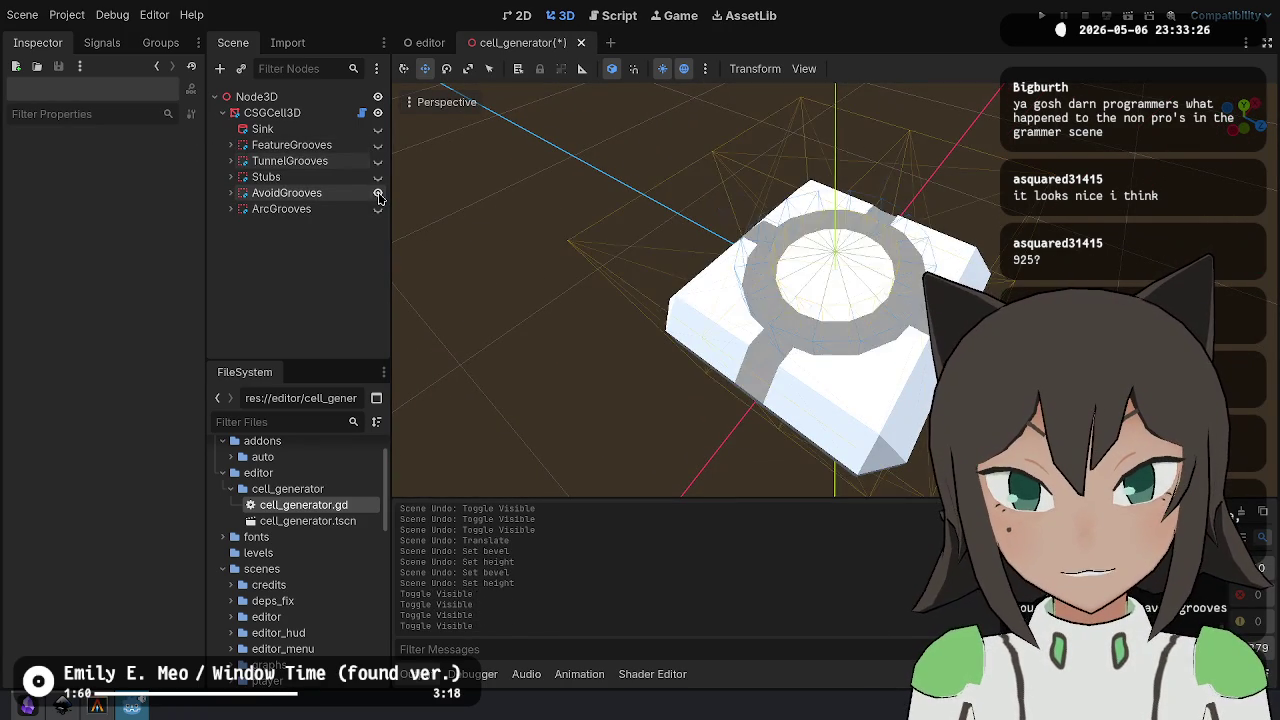
left_click(378, 193)
key("ctrl+s")
- Orbit around the plain white block and re-save the cell_generator scene
mouse_move(600, 300)
left_mouse_down()
mouse_move(680, 300)
mouse_move(925, 250)
left_mouse_up()
key("ctrl+s")
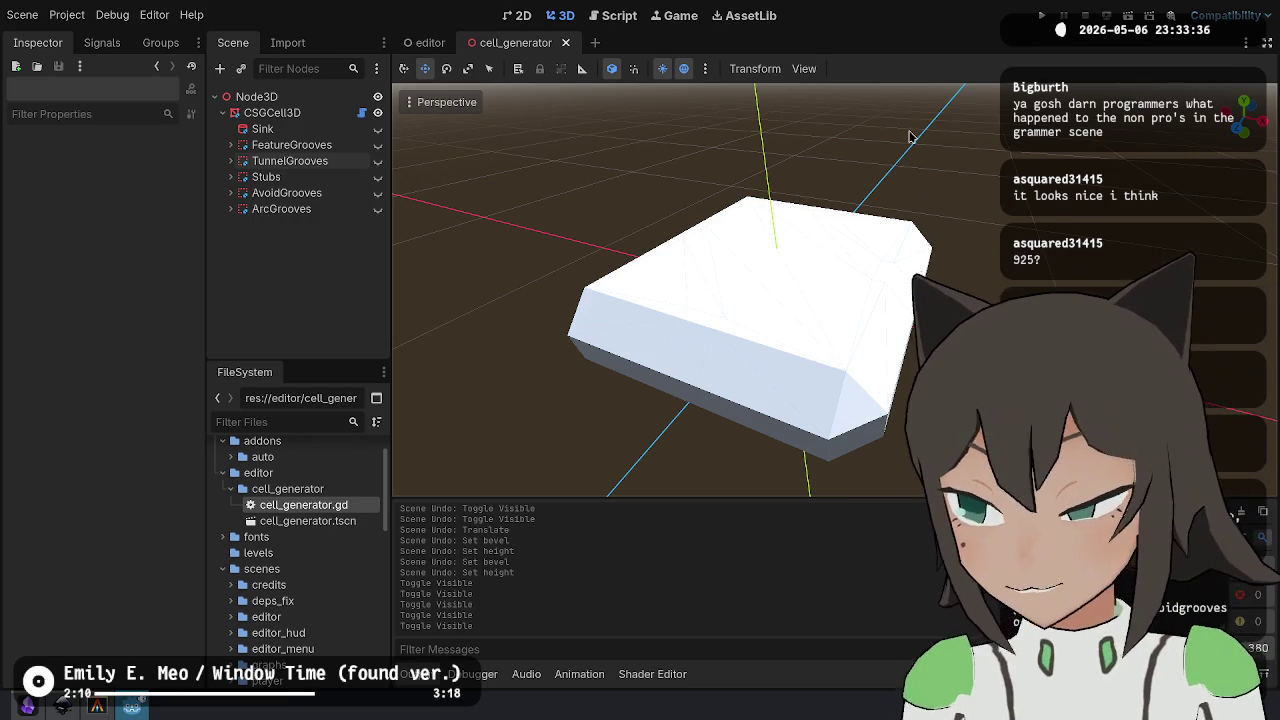
left_click_drag(898, 200, 745, 310)
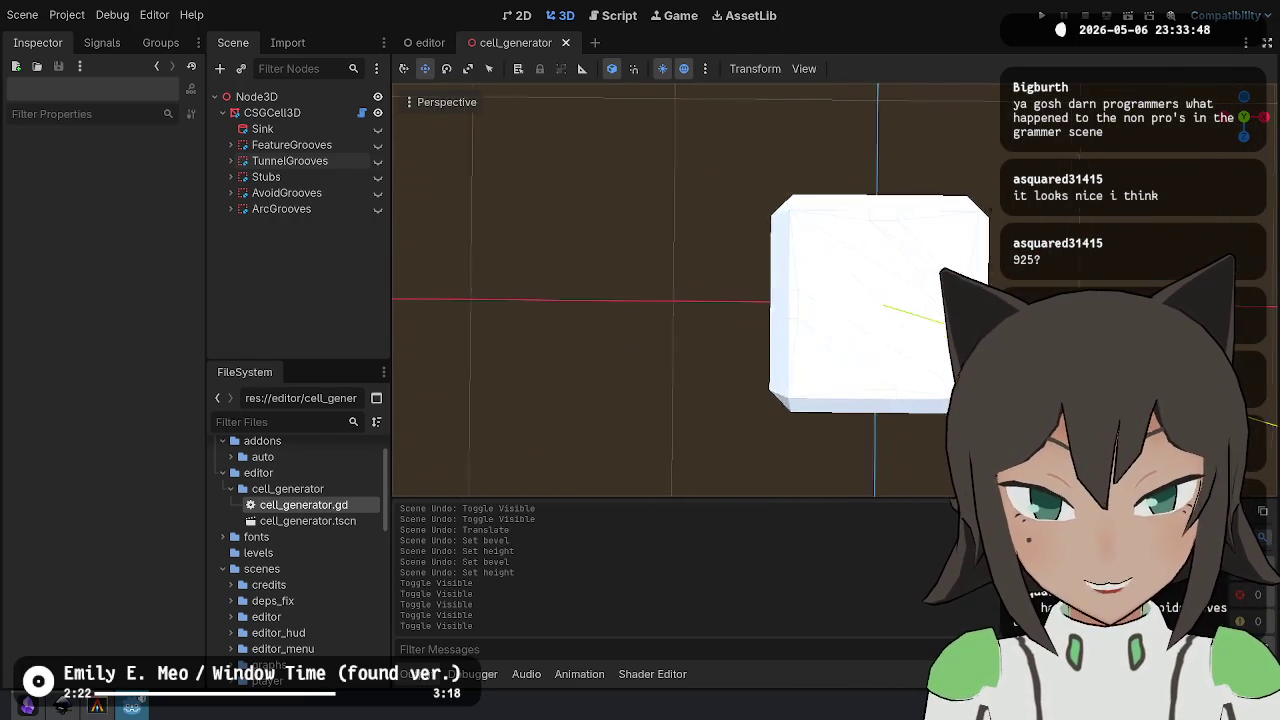
key("ctrl+s")
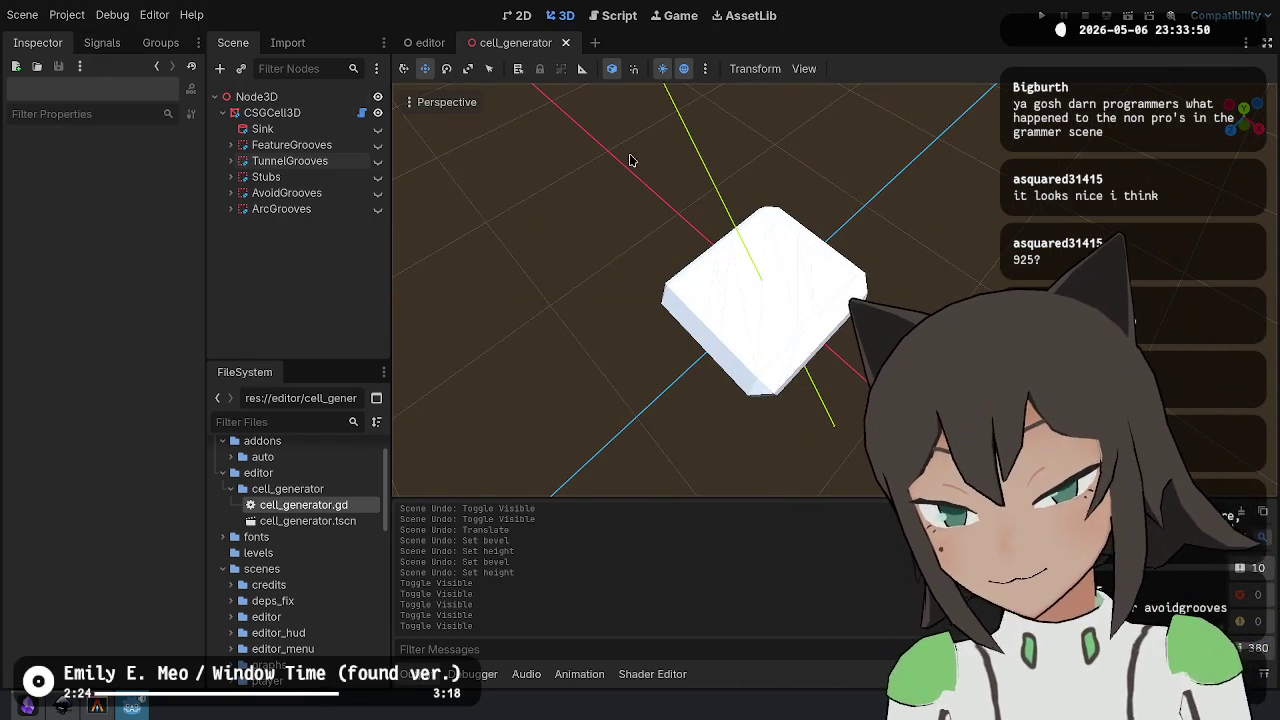
- Stop Godot, then stage the godot/editor folder and confirm the staged files with git status
key("alt+Tab")
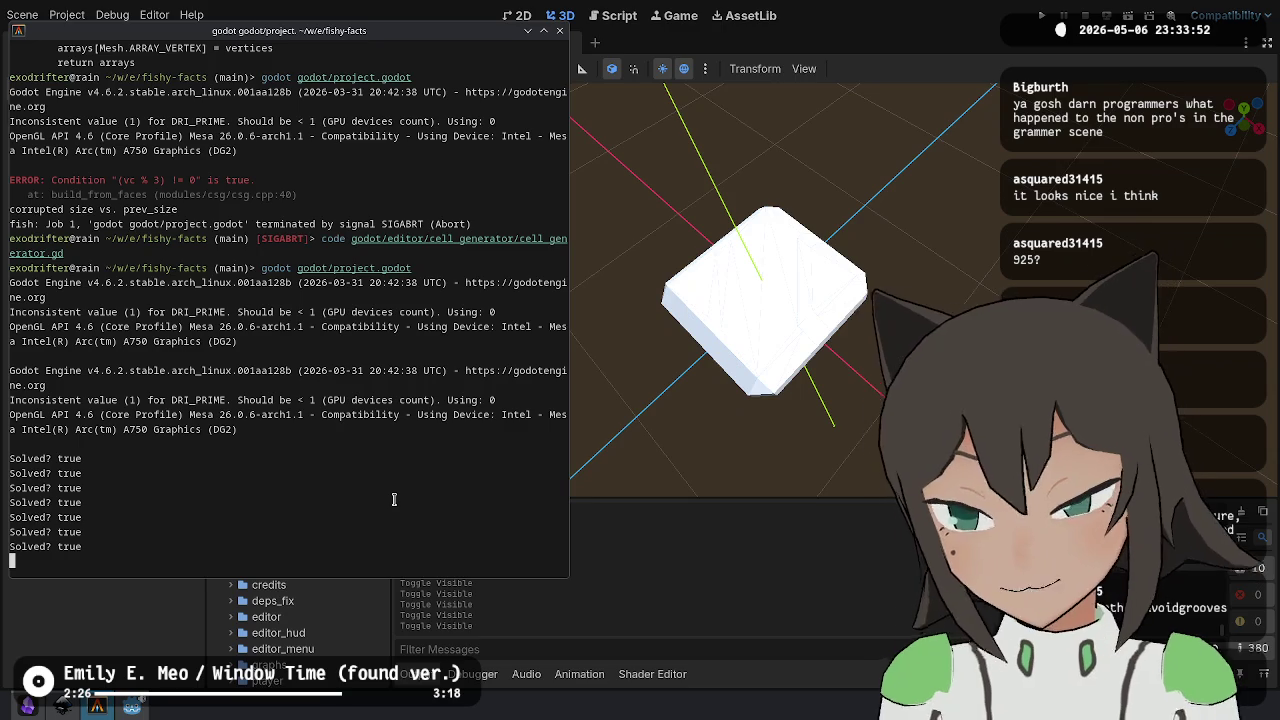
key("ctrl+c")
type("git status")
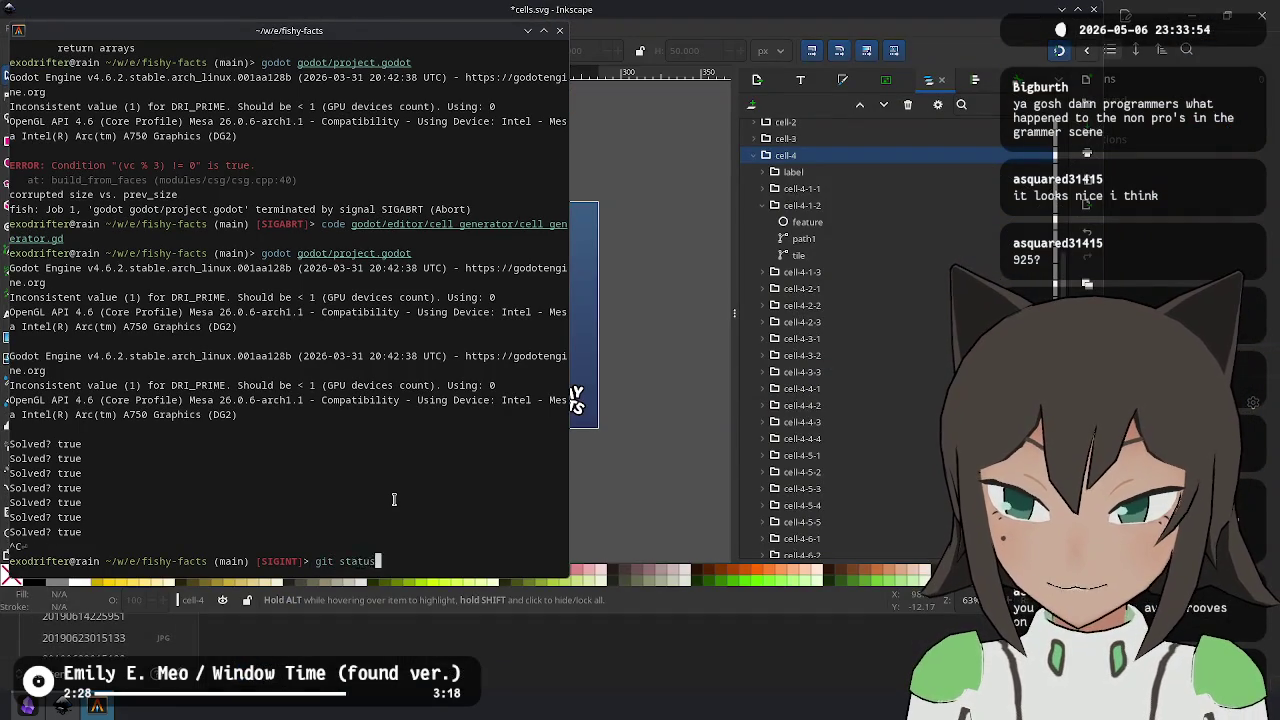
key("Return")
type("git a")
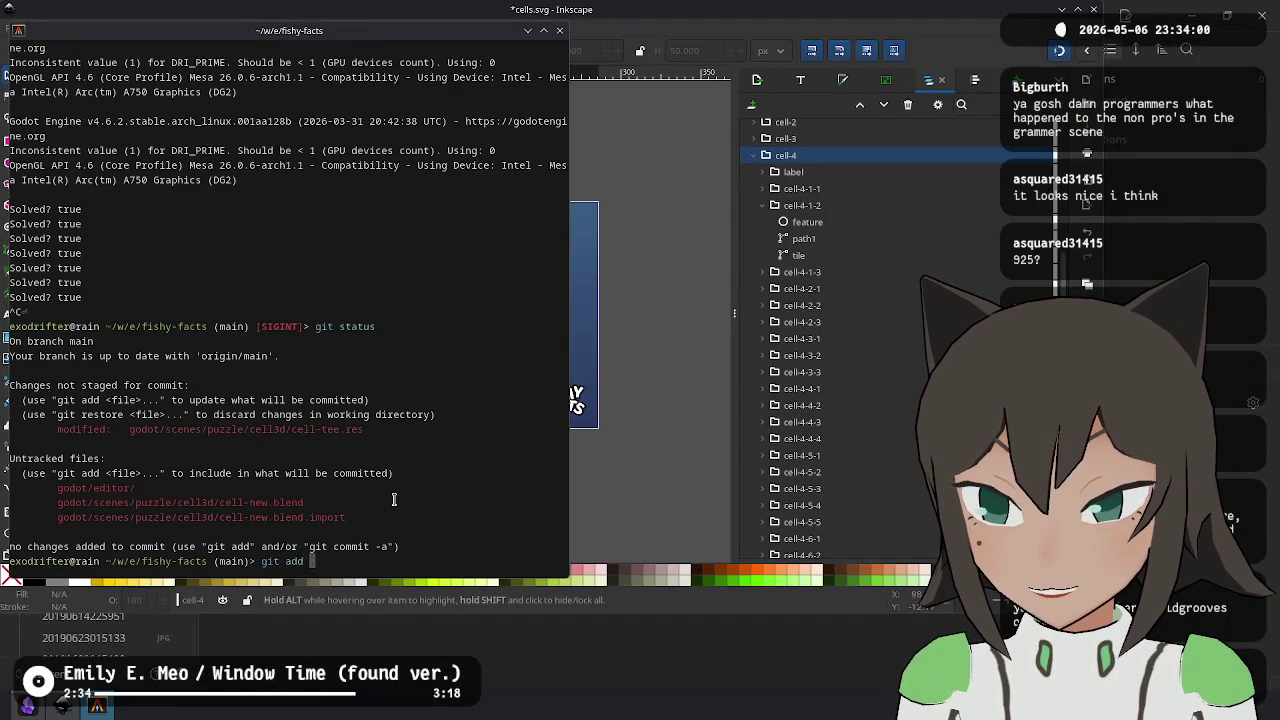
type("ditor/")
key("Return")
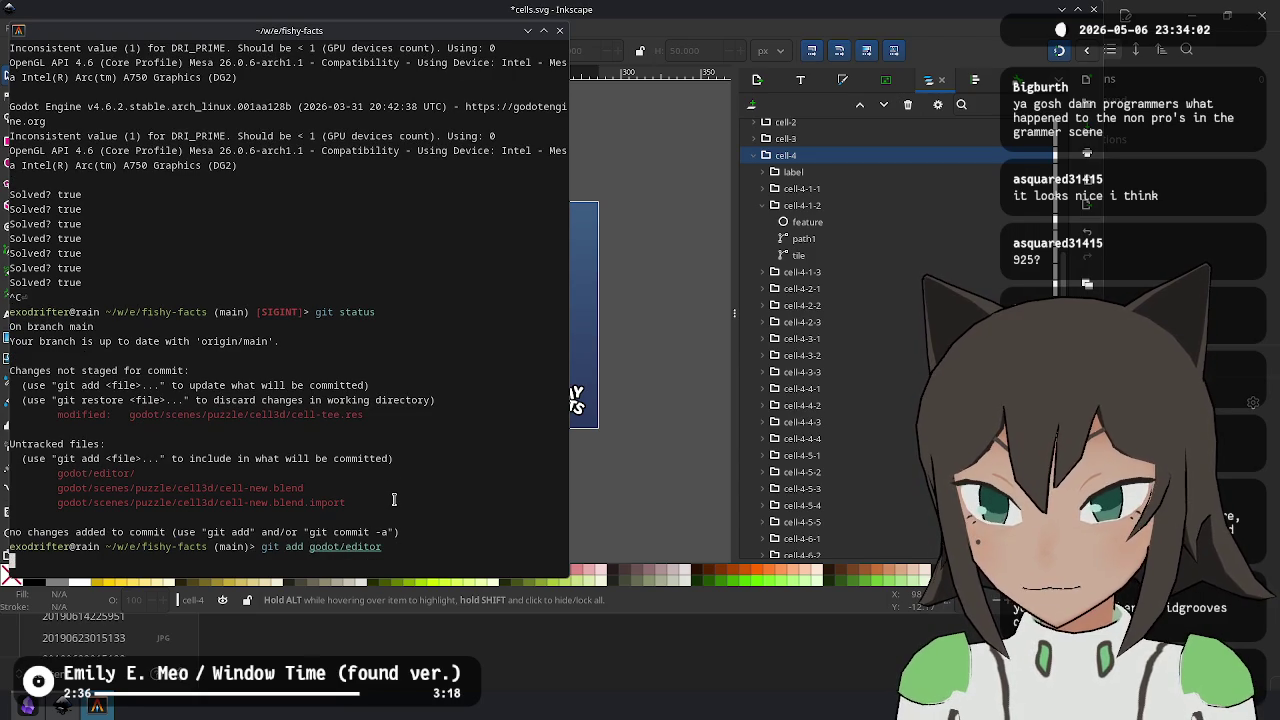
type("git status")
key("Return")
- Commit as "Add cell generator scene", check status, and view the cell-tee.res change
type("git commit -m \"Add cell generator scene")
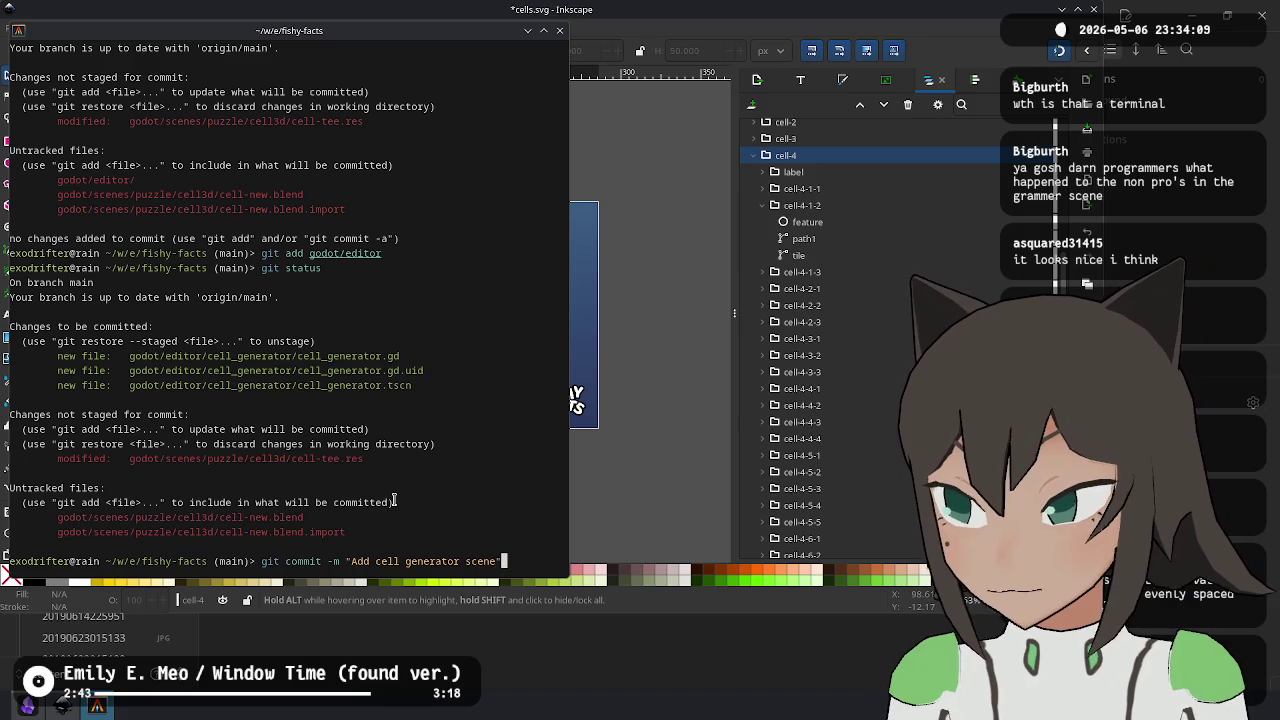
key("Return")
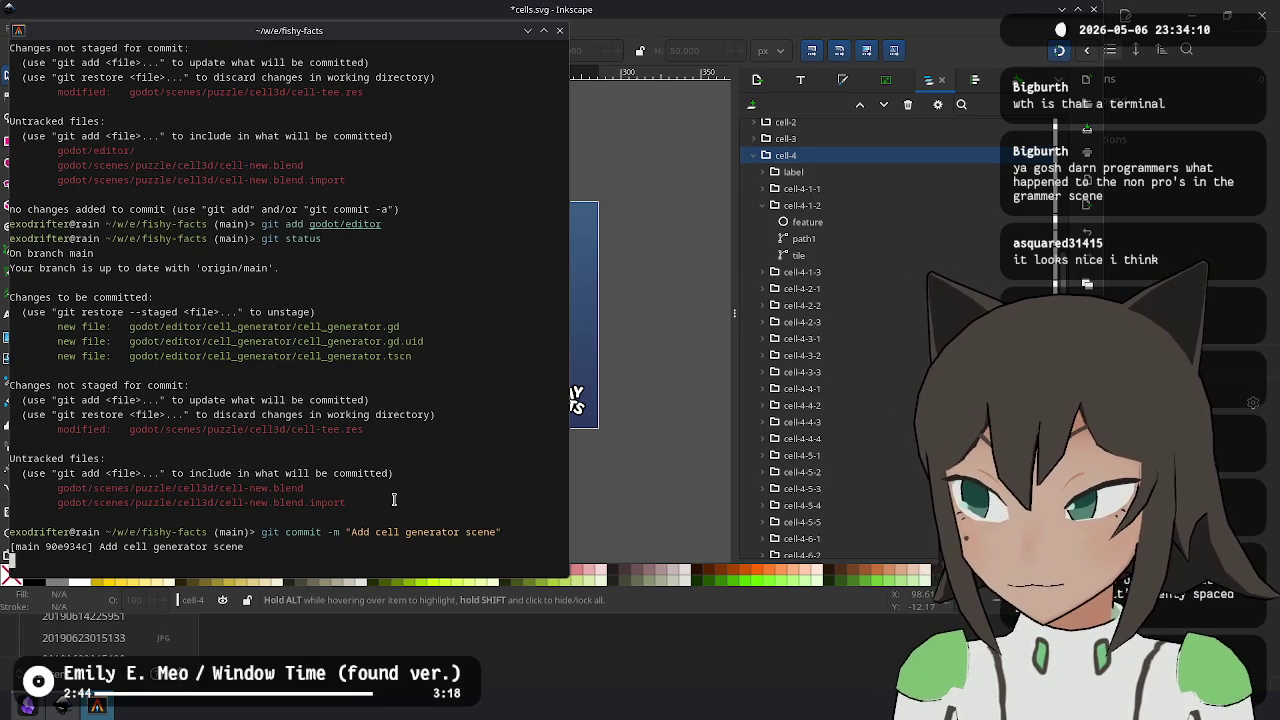
type("git status")
key("Return")
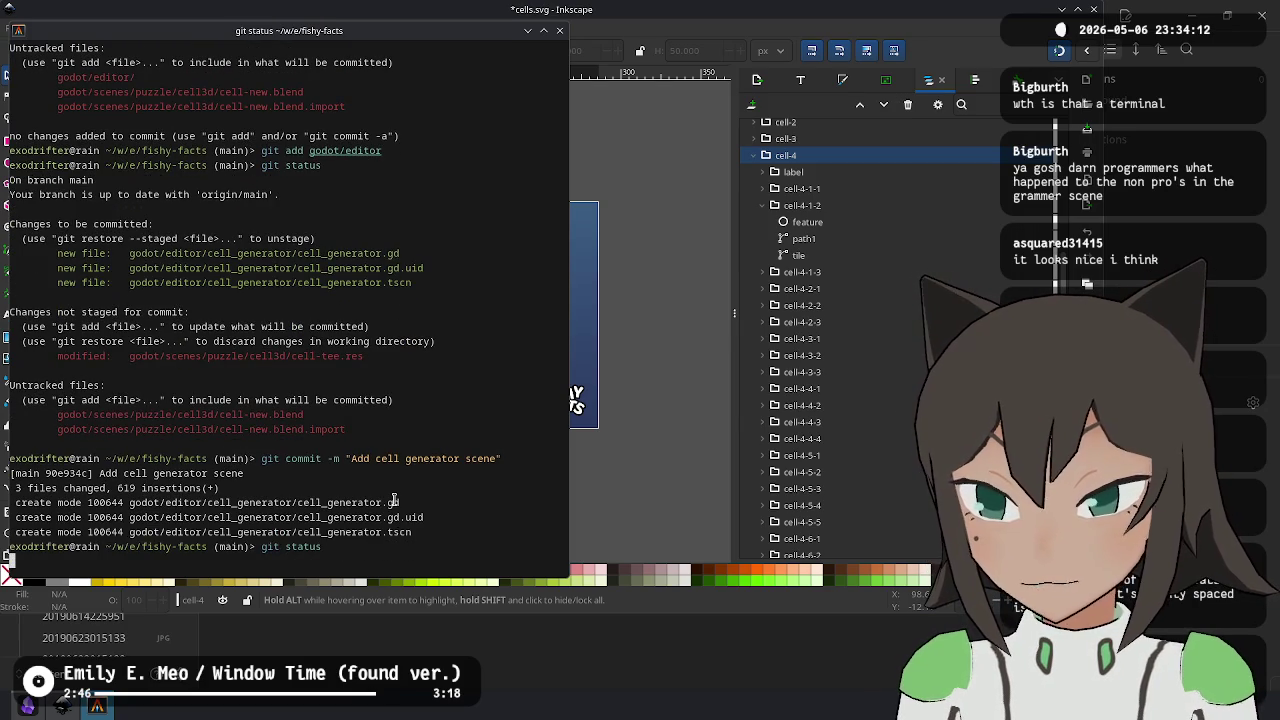
type("git diff")
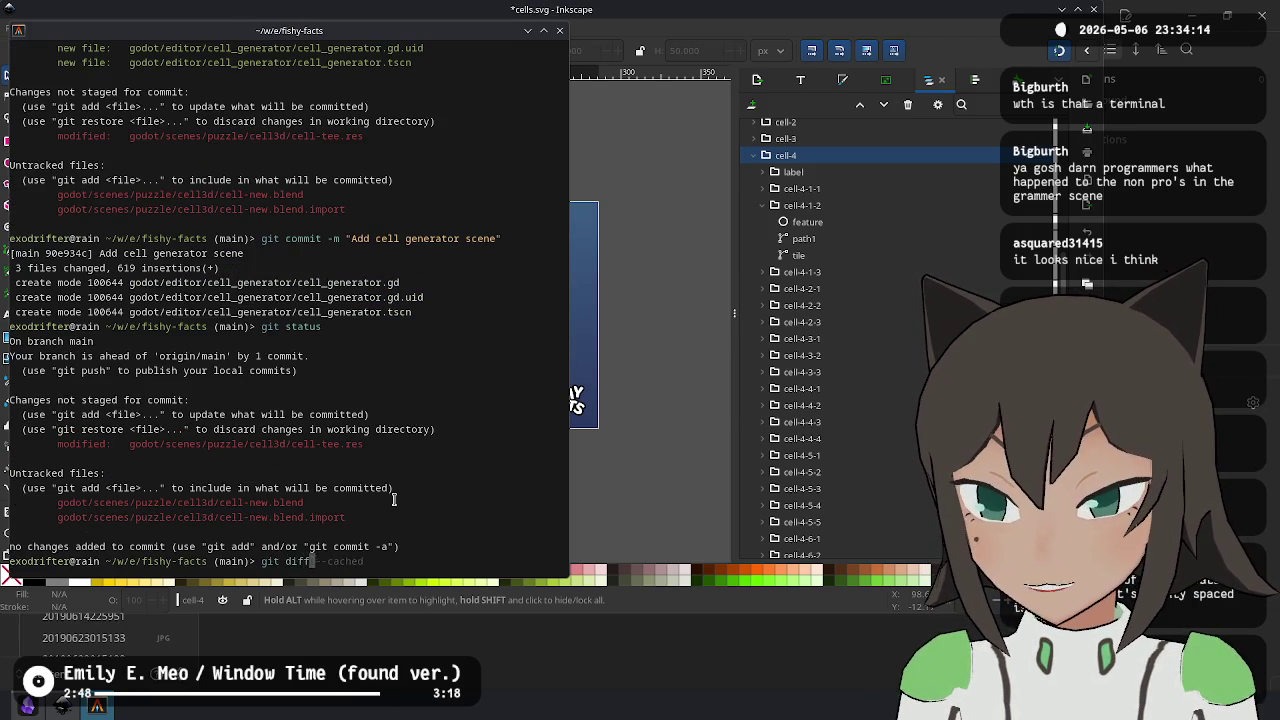
key("Return")
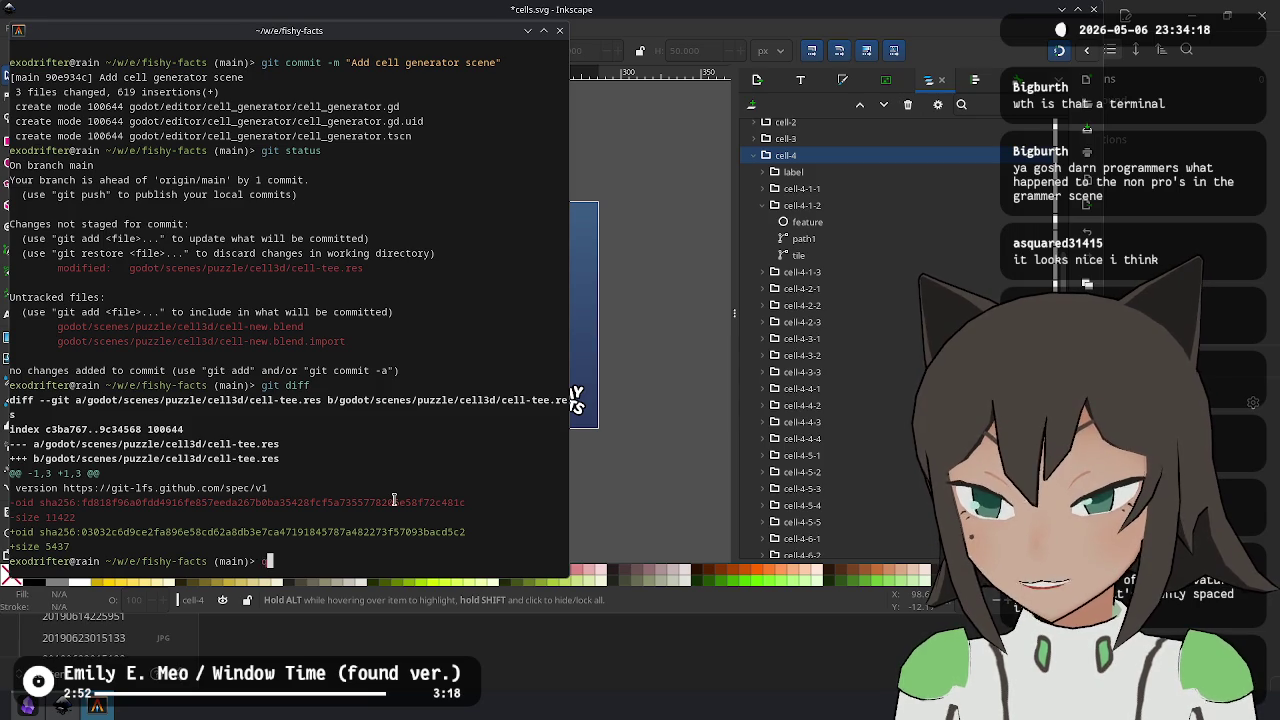
- Discard the cell-tee.res change with git restore and delete the untracked cell-new Blender files
type("it restore ")
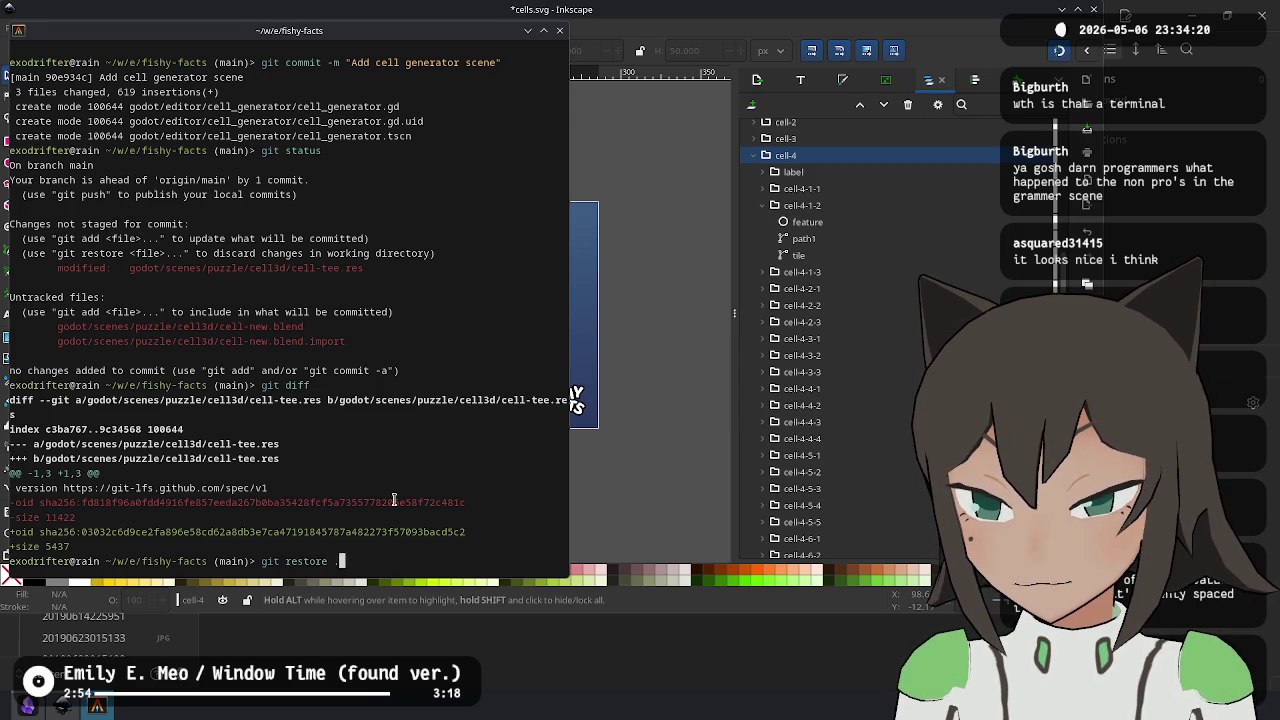
type(".")
key("Return")
type("git")
key("Return")
type("go")
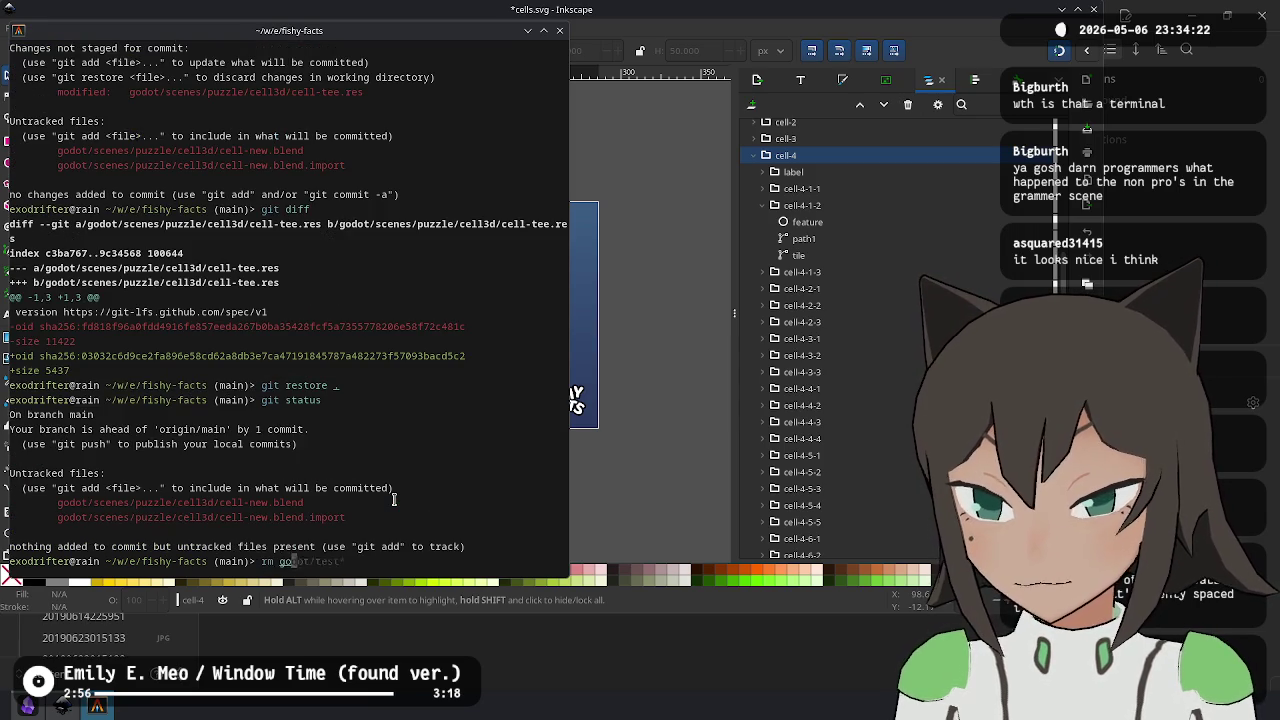
type("dot/scenes/puzzle/cell3d/cell-new")
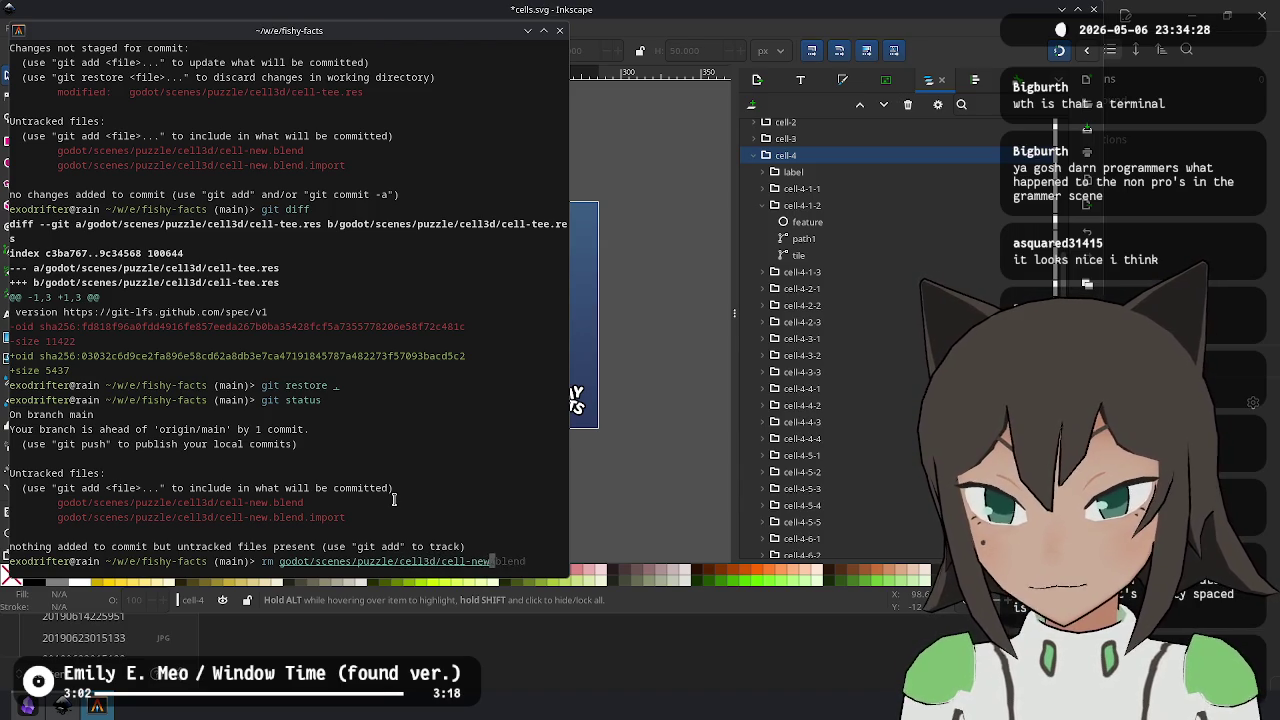
type("*")
key("Return")
- Confirm a clean working tree, review the git log, and push the commit to origin
type("git status")
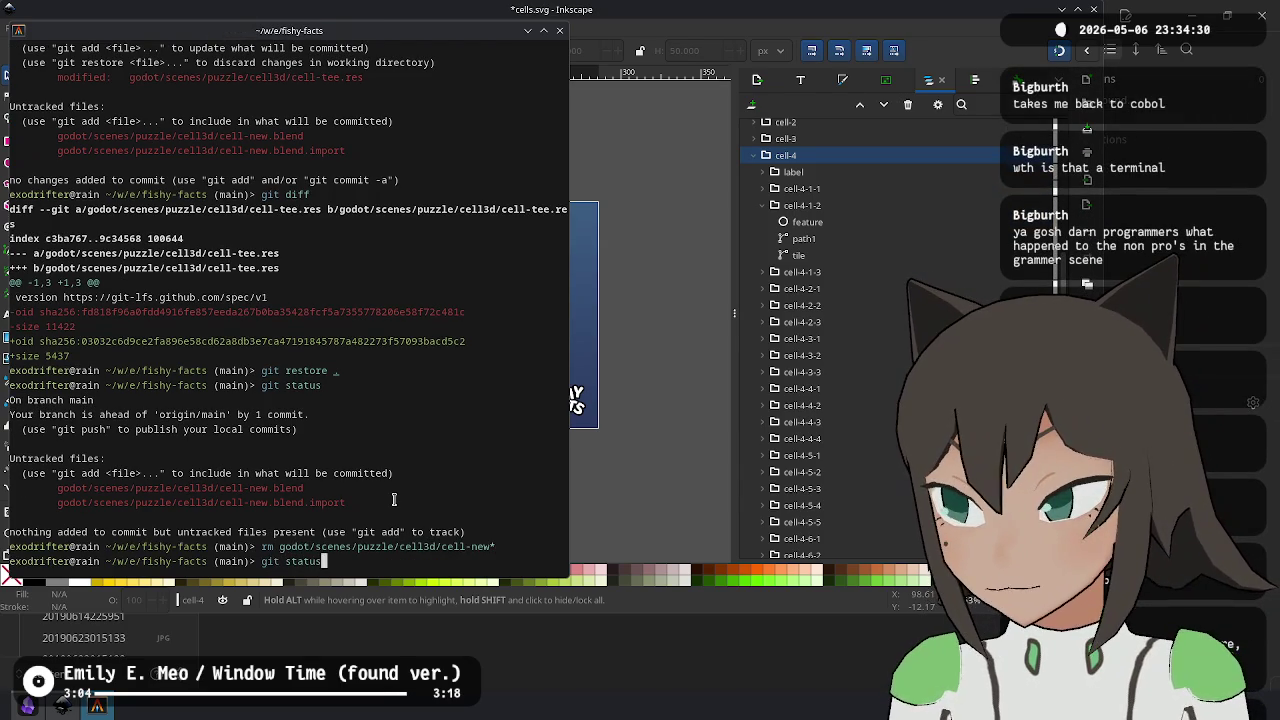
key("Return")
type("git l")
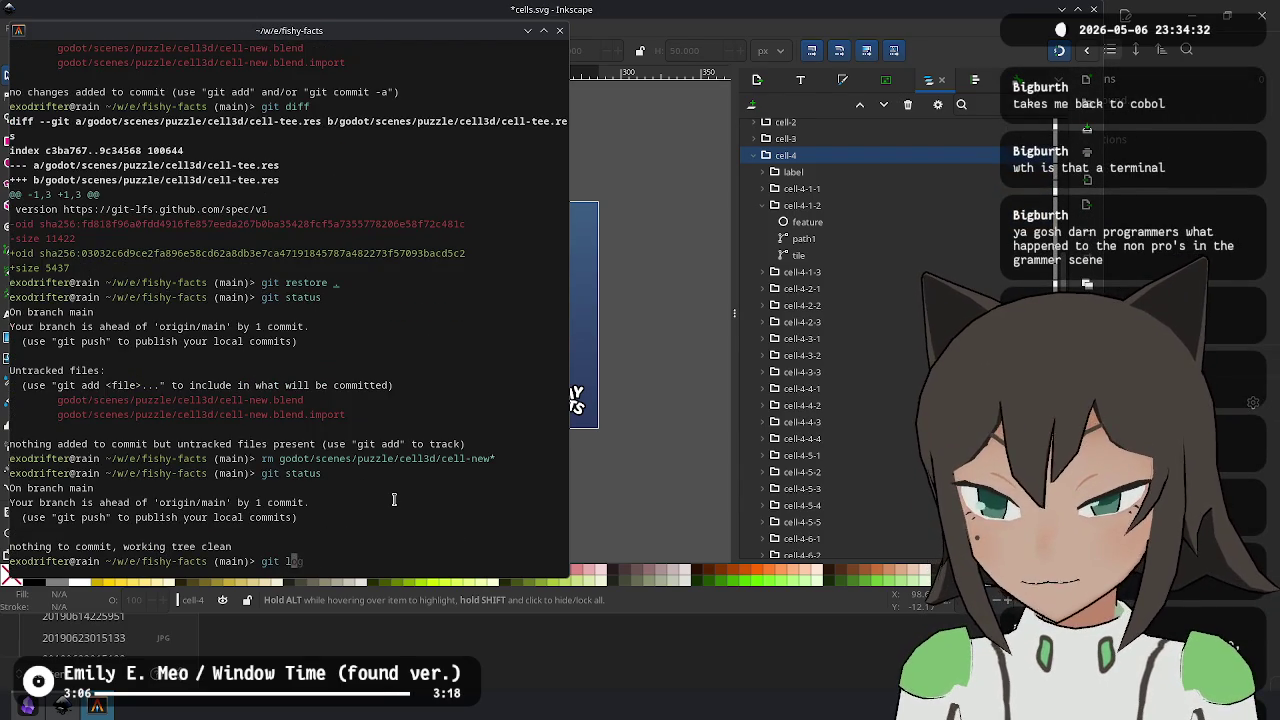
key("Return")
type("git push")
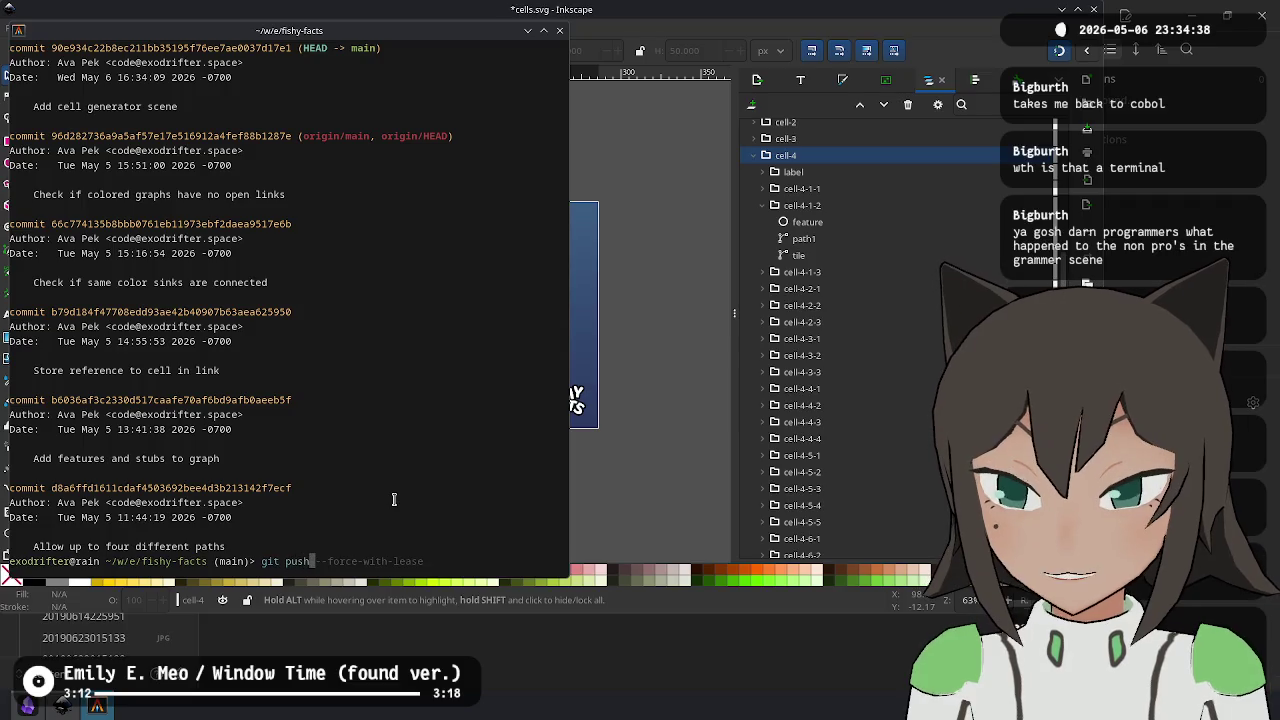
key("Return")
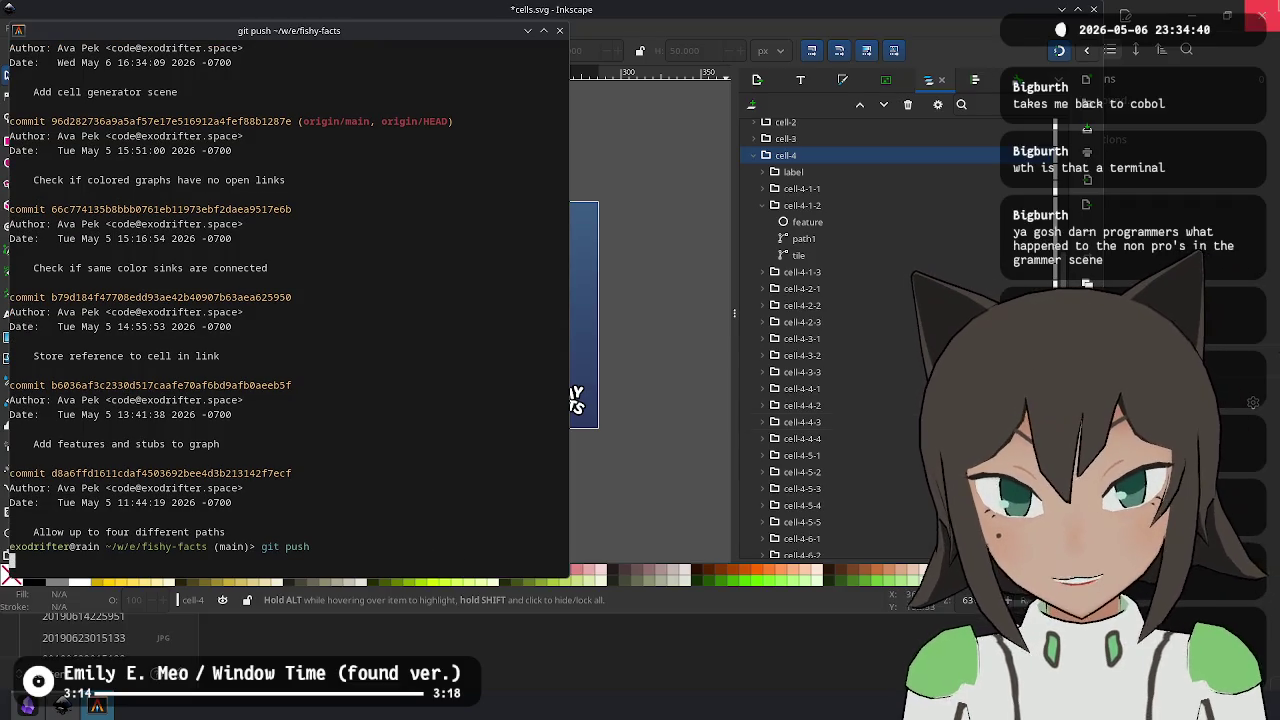
left_click(1025, 42)
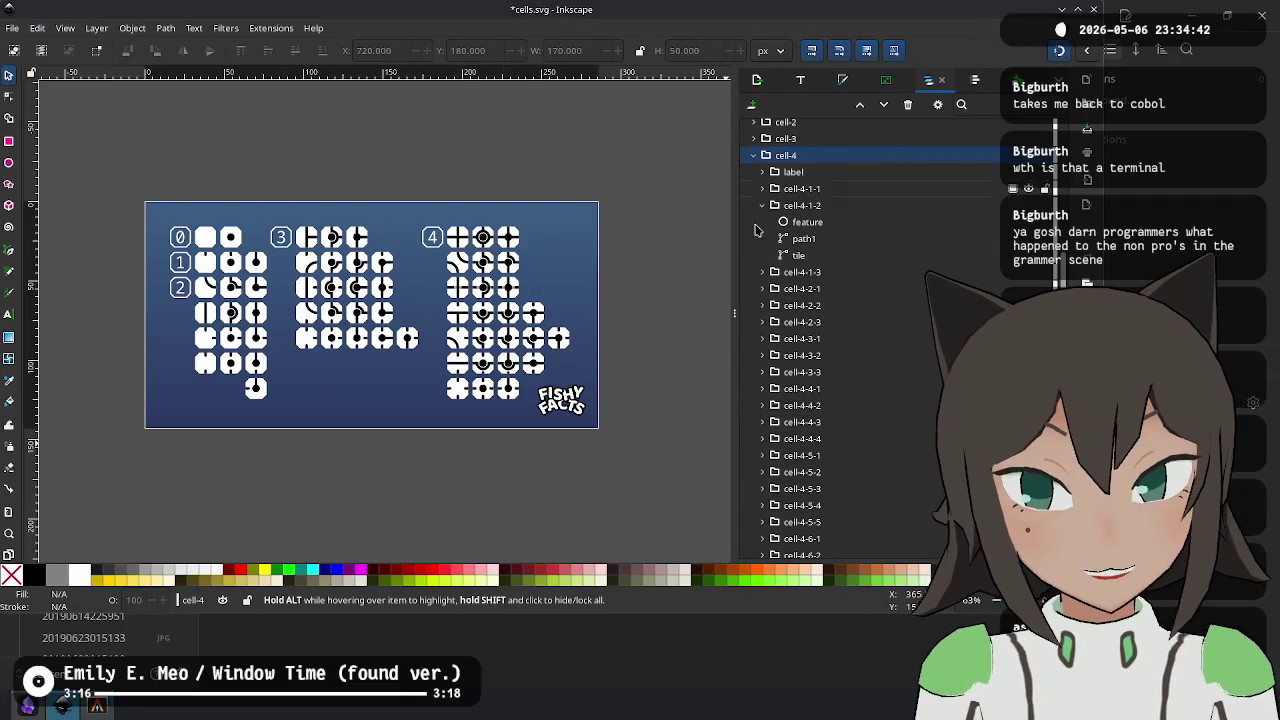
- Pan around the cells.svg tile drawing, then close Inkscape, answering its unsaved-changes prompt
scroll(231, 290, "up", 2, "ctrl")
scroll(377, 289, "right", 5)
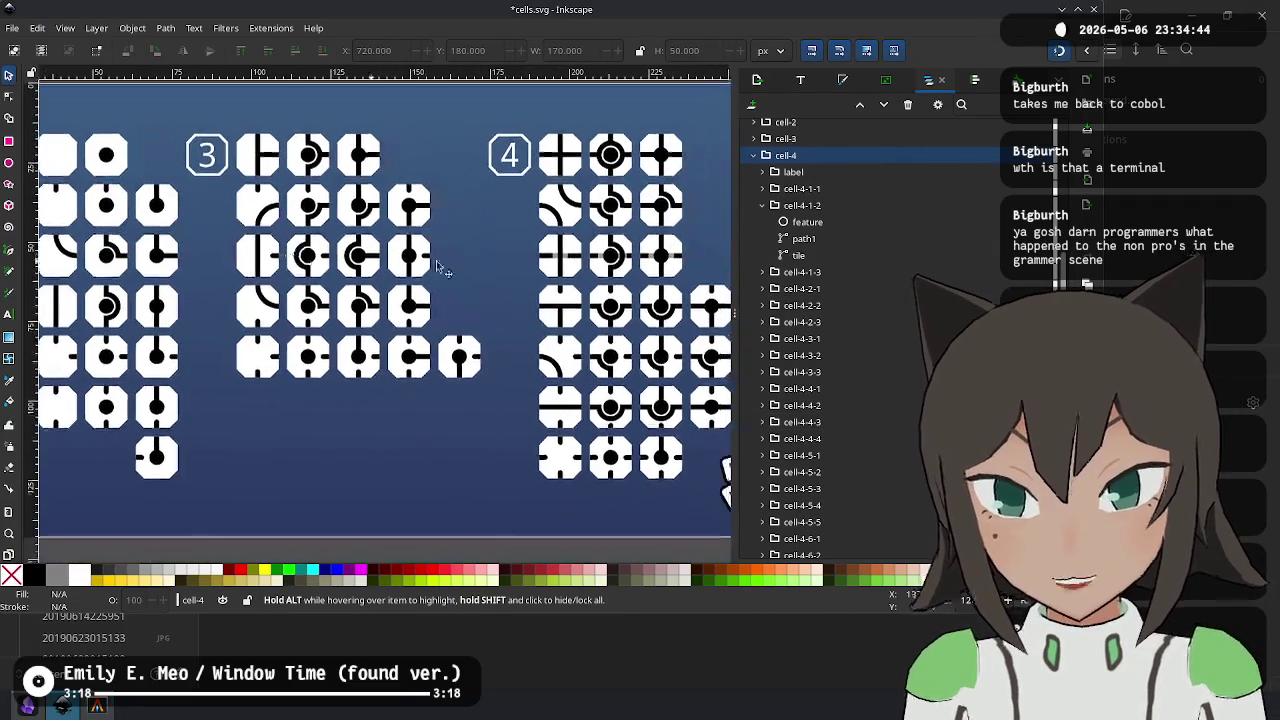
scroll(377, 289, "right", 1)
scroll(360, 266, "down", 1)
scroll(580, 354, "left", 10)
scroll(306, 329, "right", 5)
scroll(297, 369, "up", 1)
scroll(310, 375, "down", 1, "ctrl")
scroll(452, 380, "right", 1)
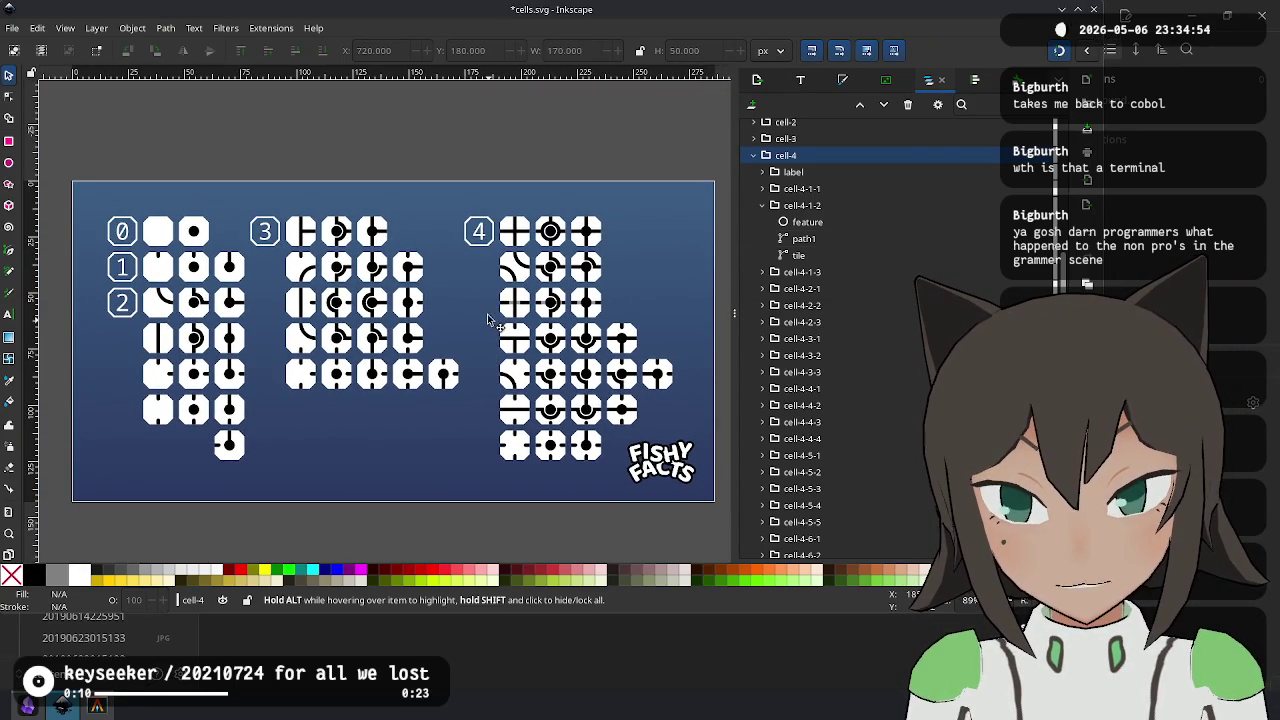
left_click(1093, 10)
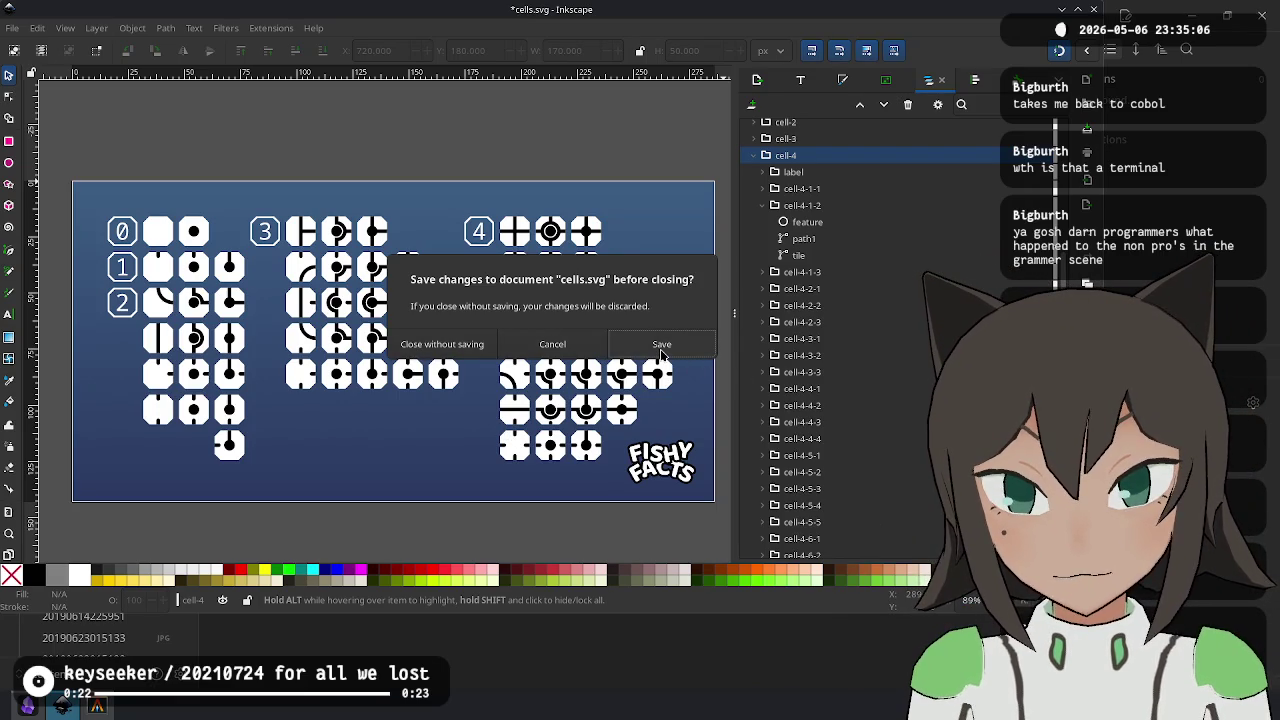
left_click(481, 347)
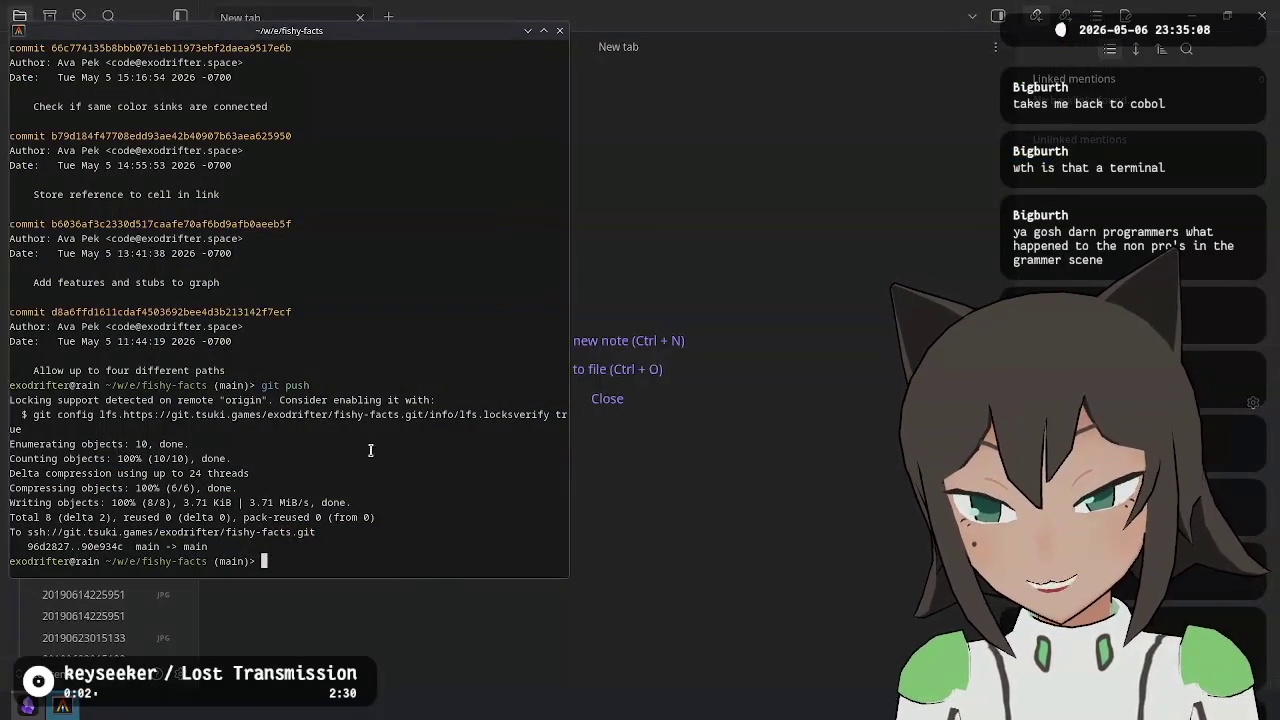
- Confirm the branch is up to date with origin, close the notes app, and exit the terminal
type("git status")
key("Return")
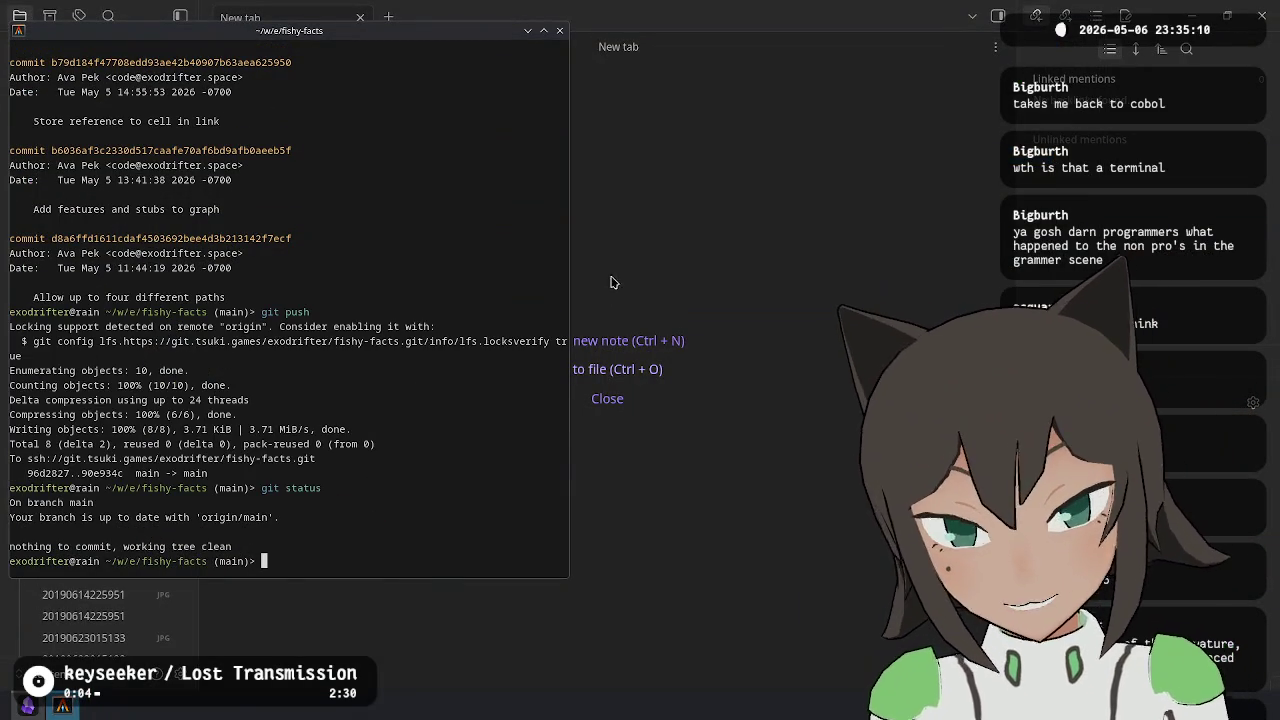
key("ctrl+d")
left_click(1276, 5)
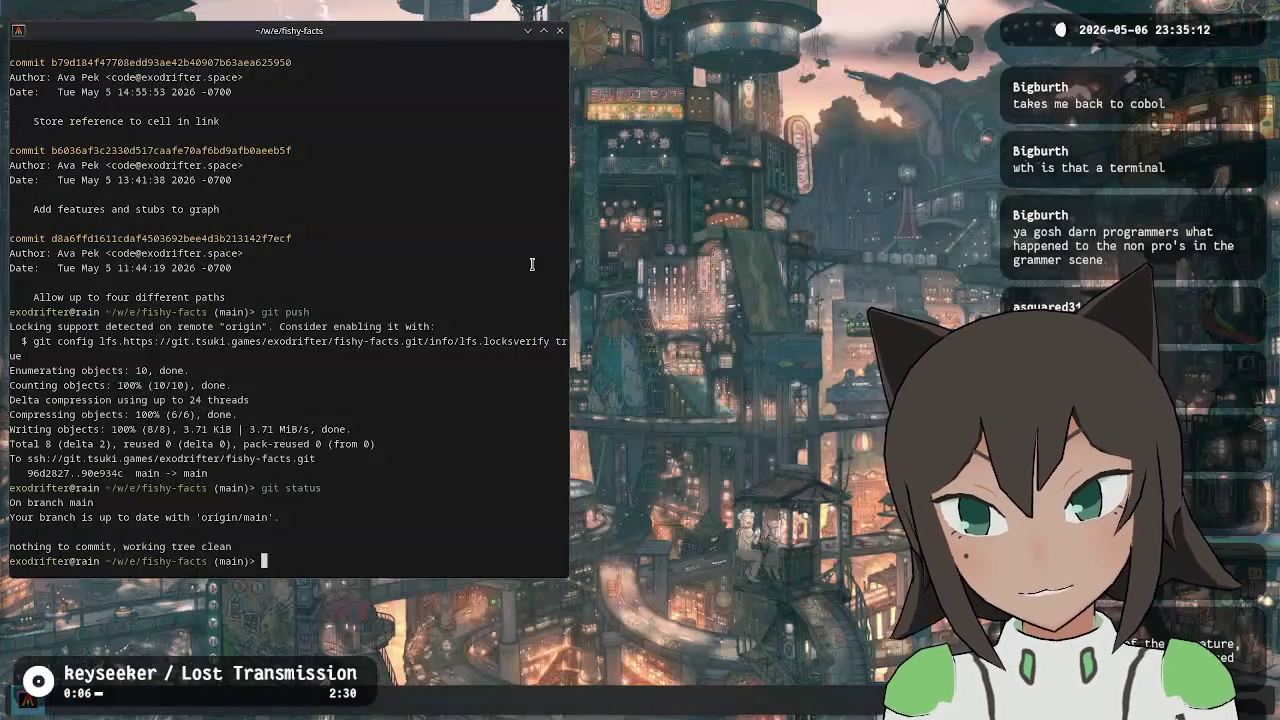
type("git status")
key("Return")
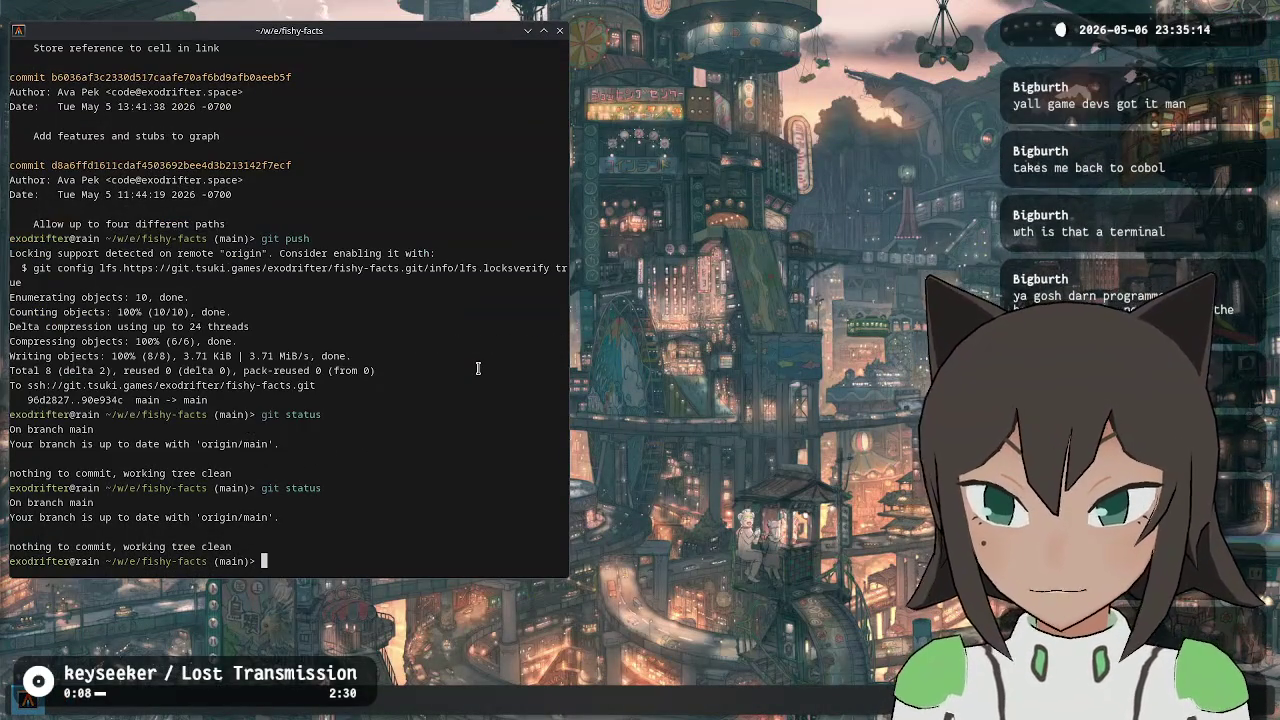
type("eit")
key("Return")
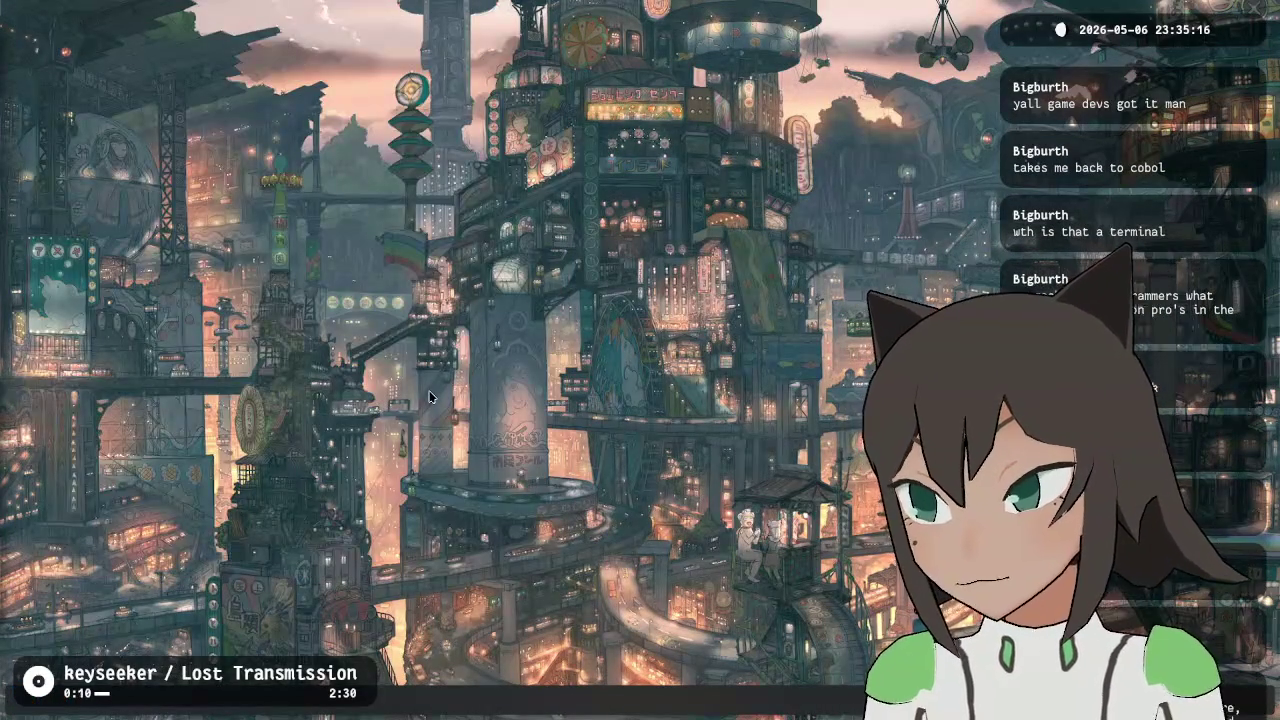
- Launch Godot from the launcher, run Fishy Facts with F5, and start the cell puzzle
key("alt+space")
type("pulse")
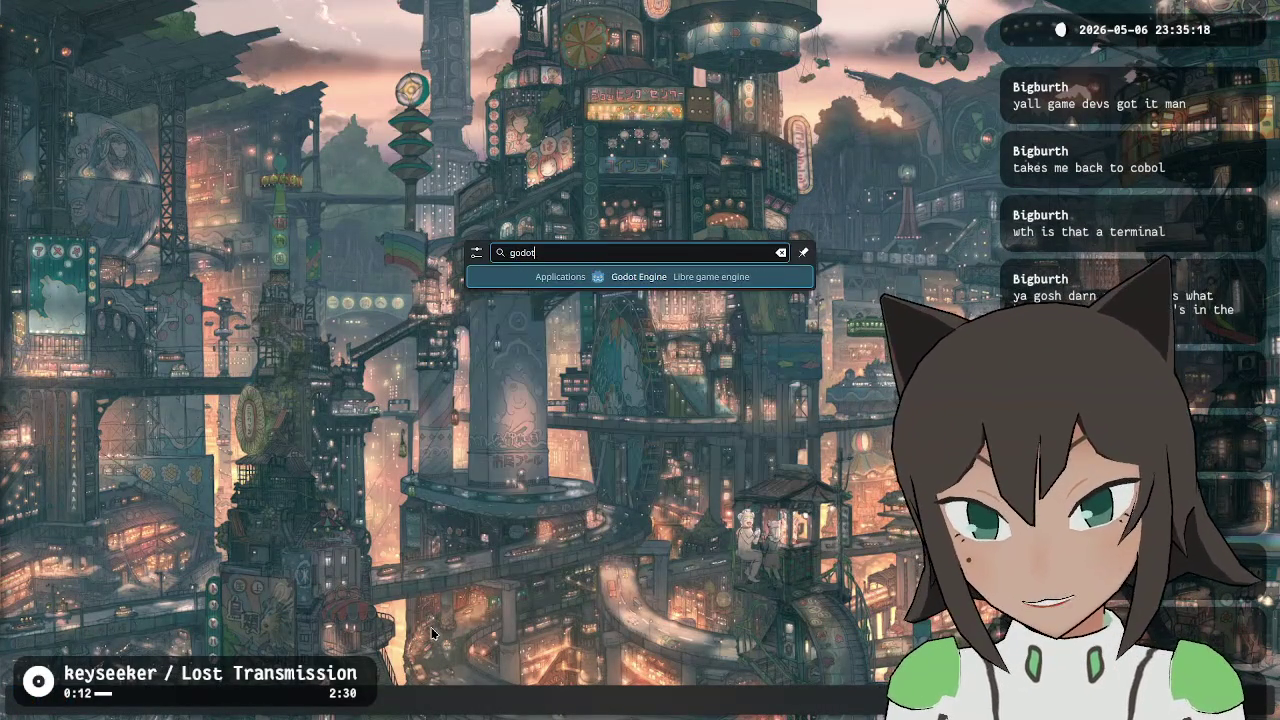
key("Return")
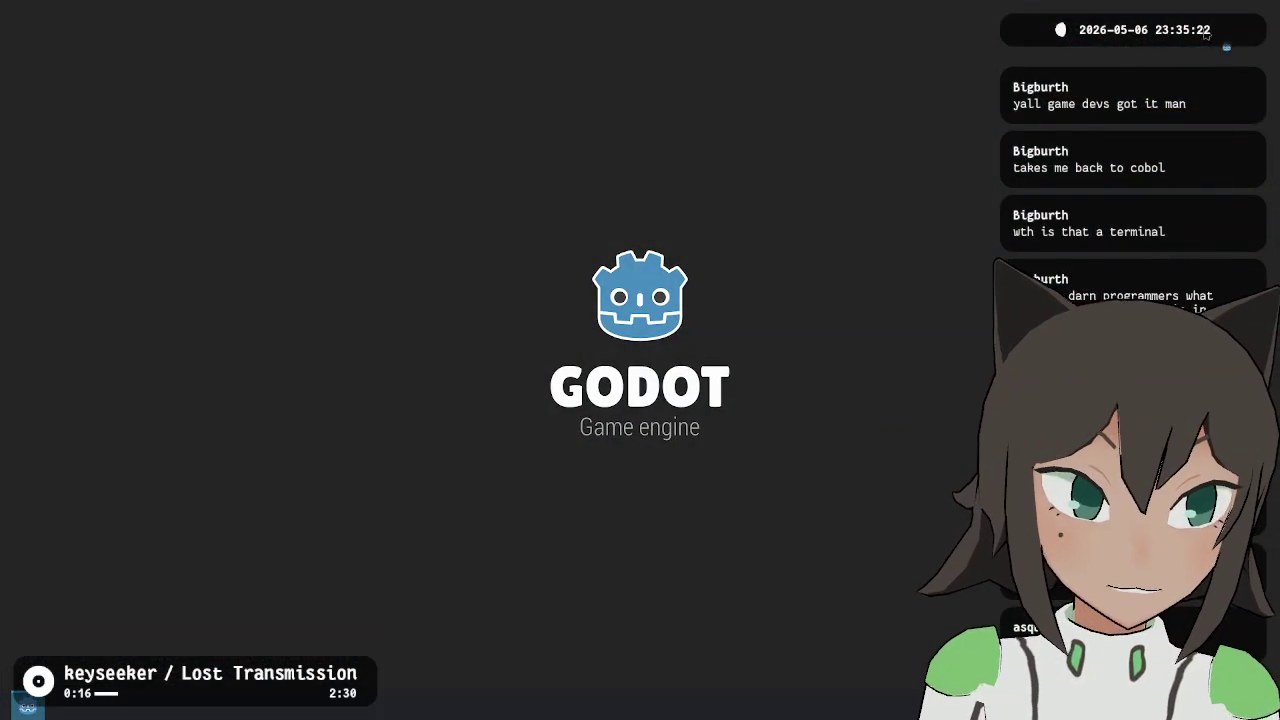
key("F5")
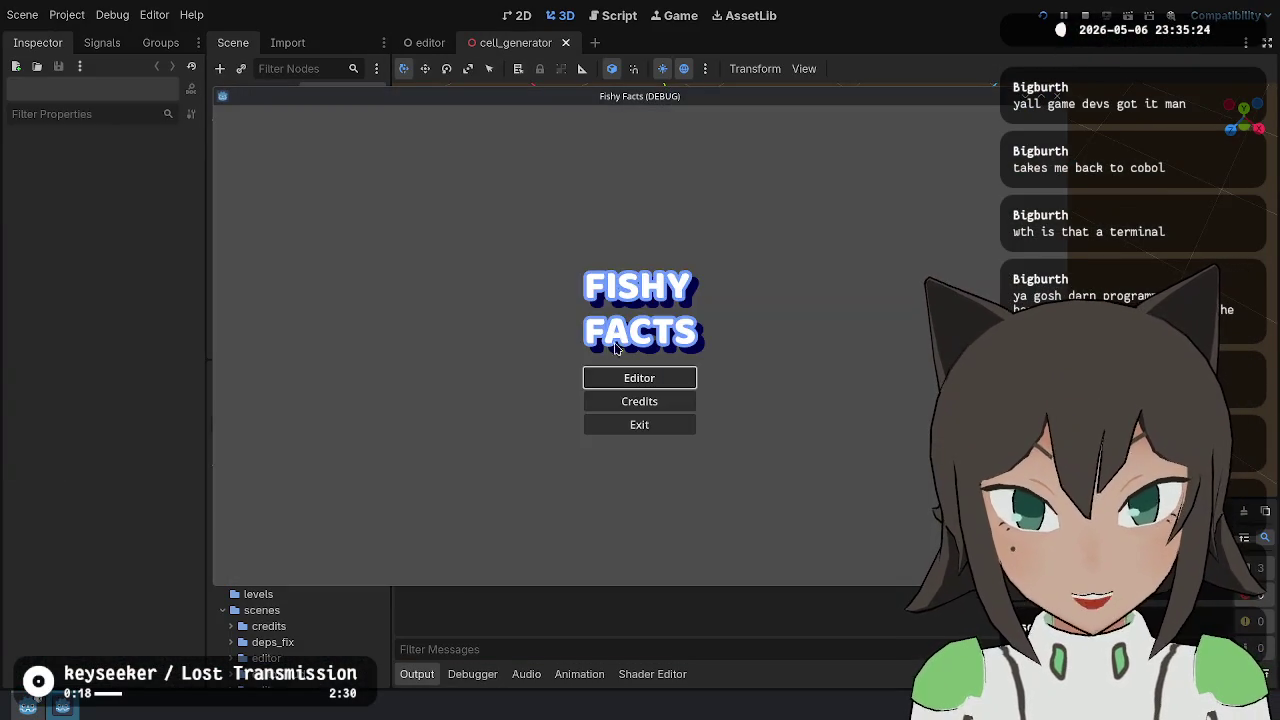
left_click(626, 379)
- Place six cells in a grid arrangement in the running puzzle
left_click(640, 340)
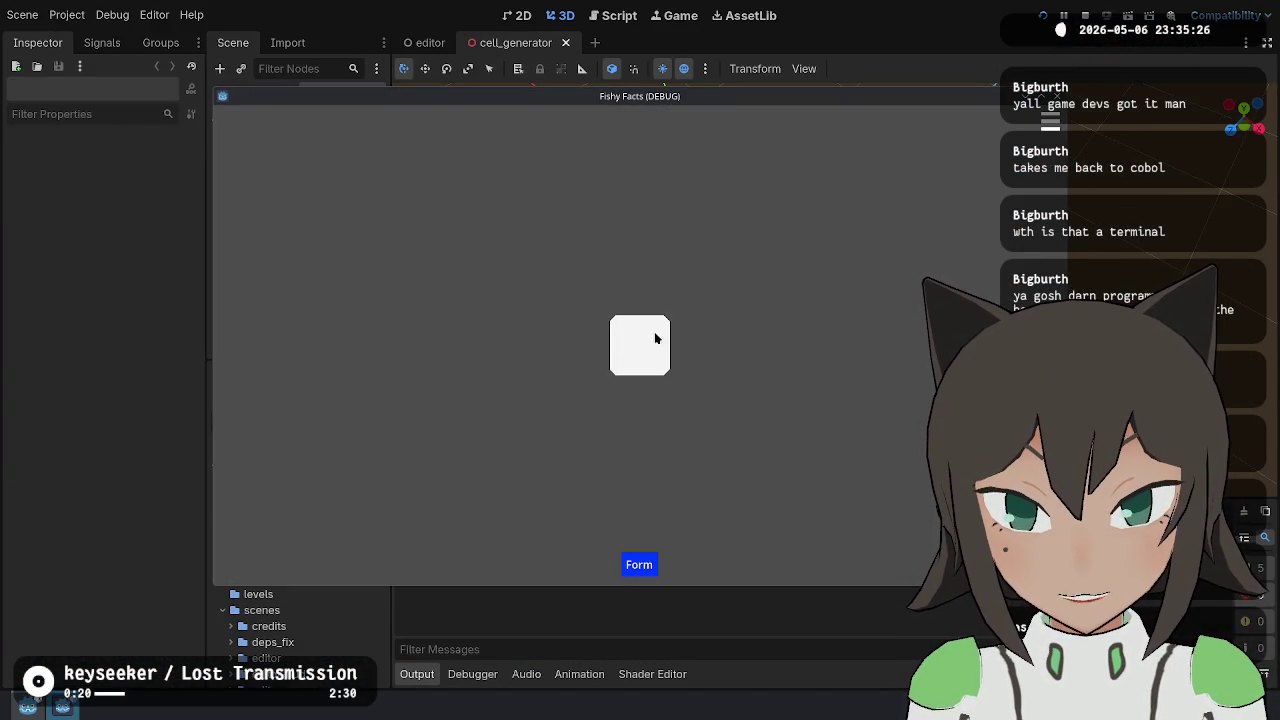
left_click(705, 345)
left_click(702, 298)
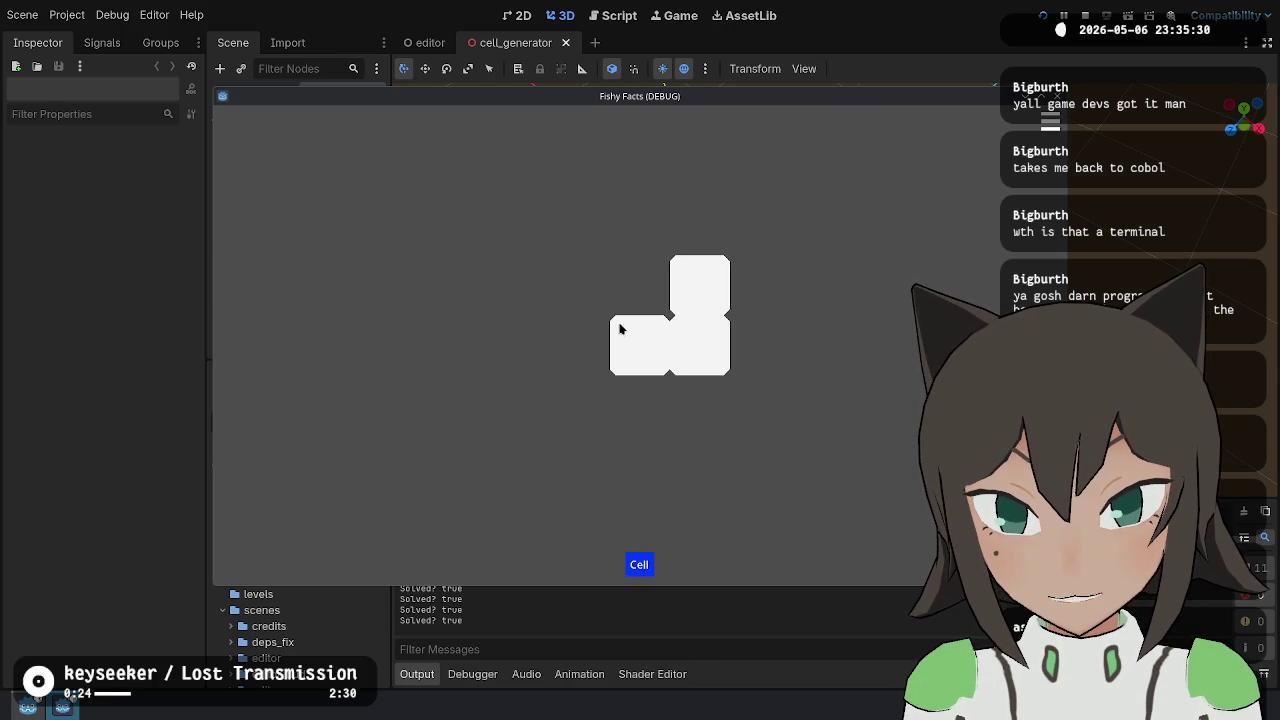
left_click(634, 290)
left_click(563, 340)
left_click(575, 295)
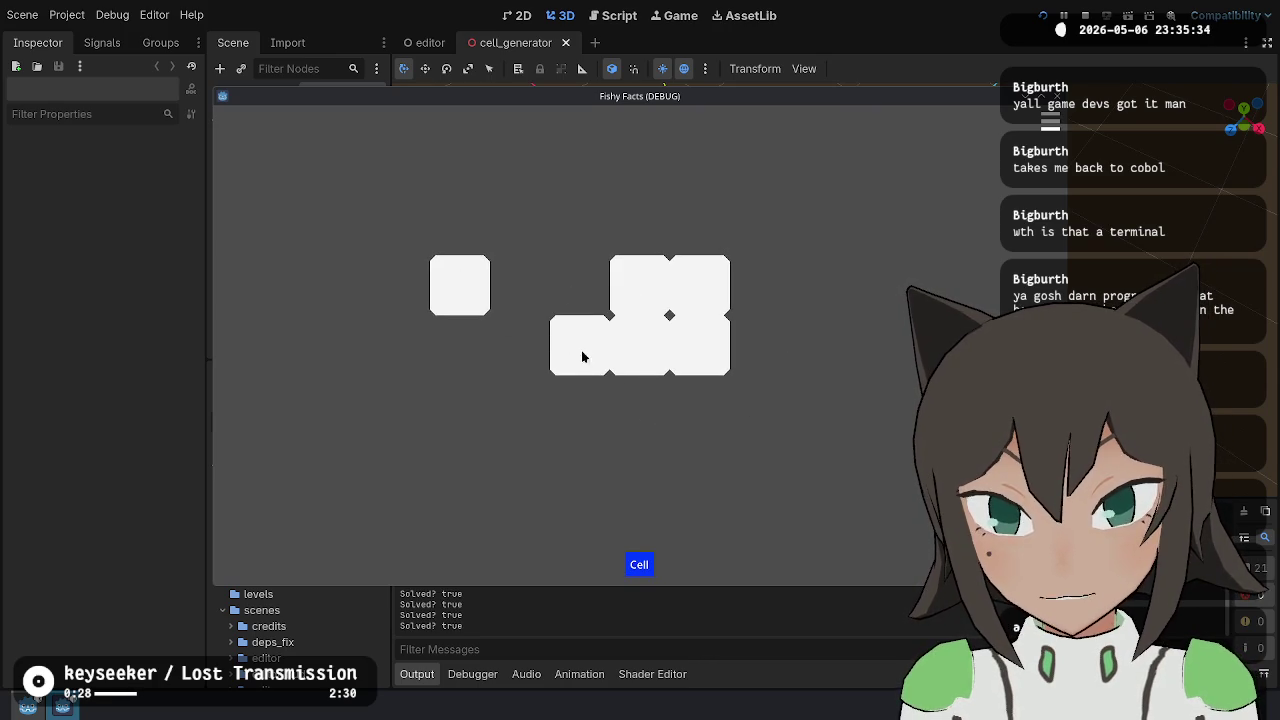
- Shift cell groups into the grid, then add a top-right circle end piece with a pipe running down-left
left_click_drag(483, 293, 494, 262)
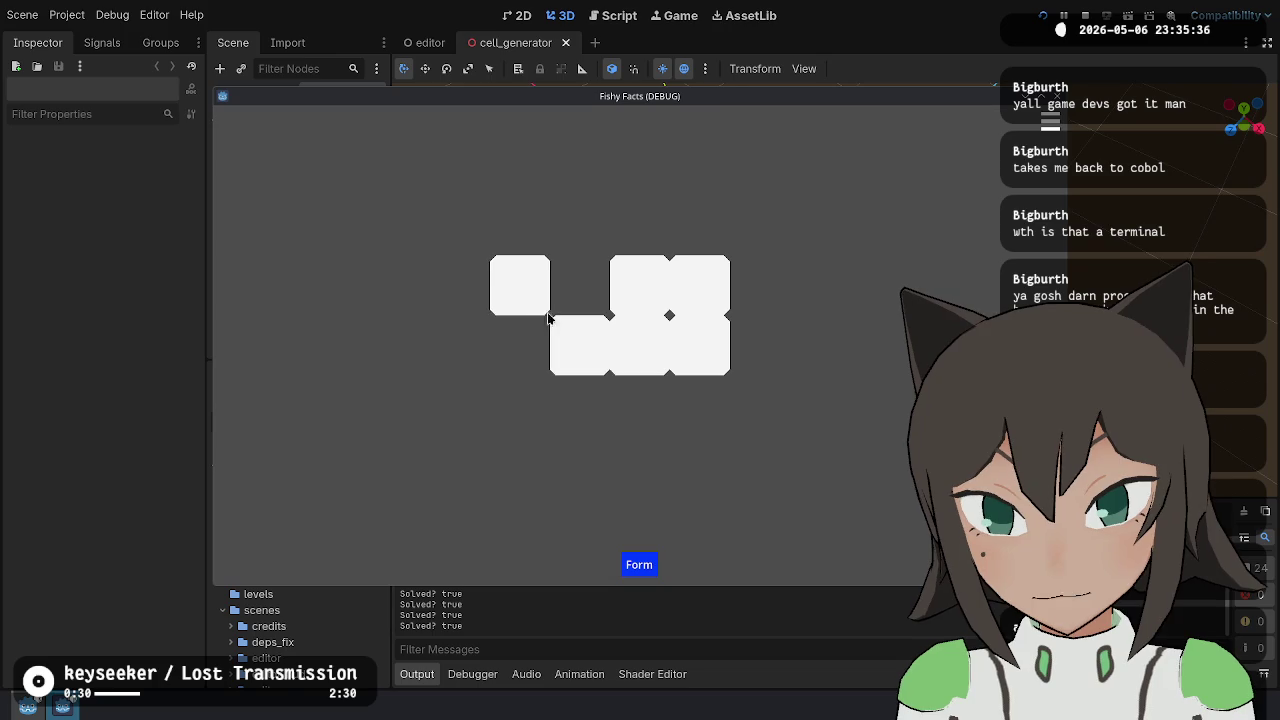
mouse_move(650, 290)
left_mouse_down()
mouse_move(729, 309)
mouse_move(740, 366)
left_mouse_up()
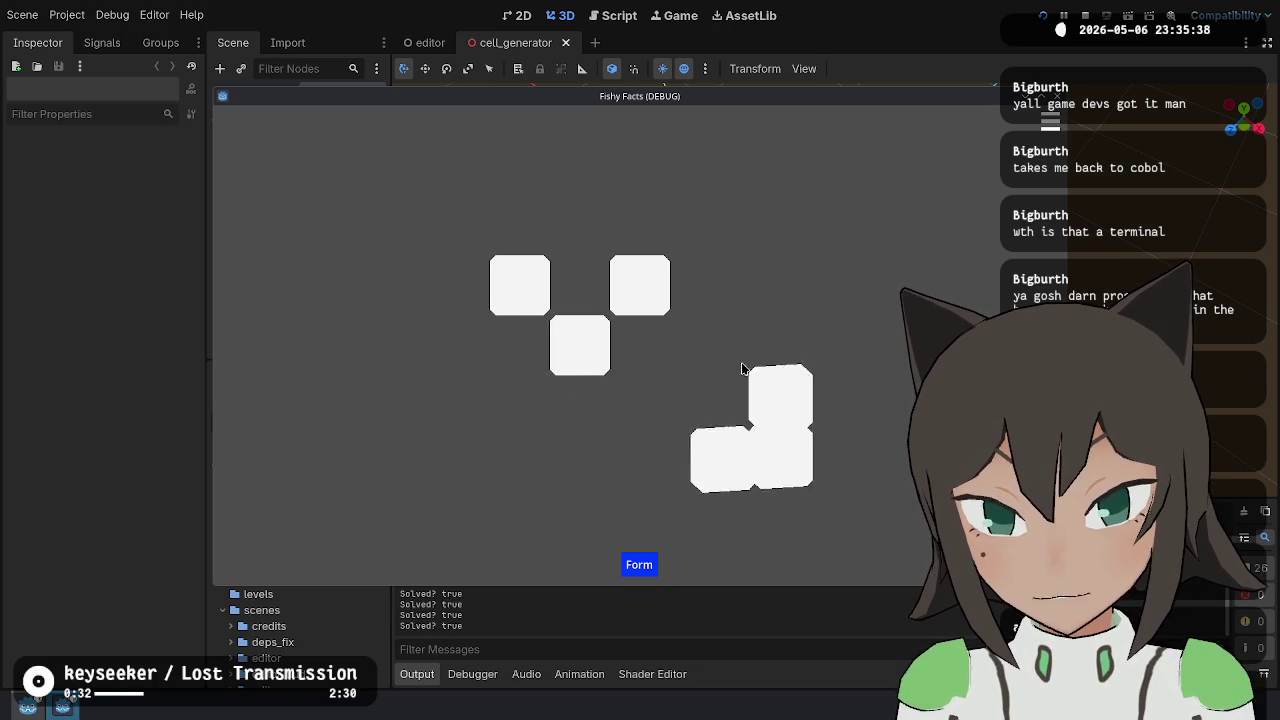
left_click(642, 295)
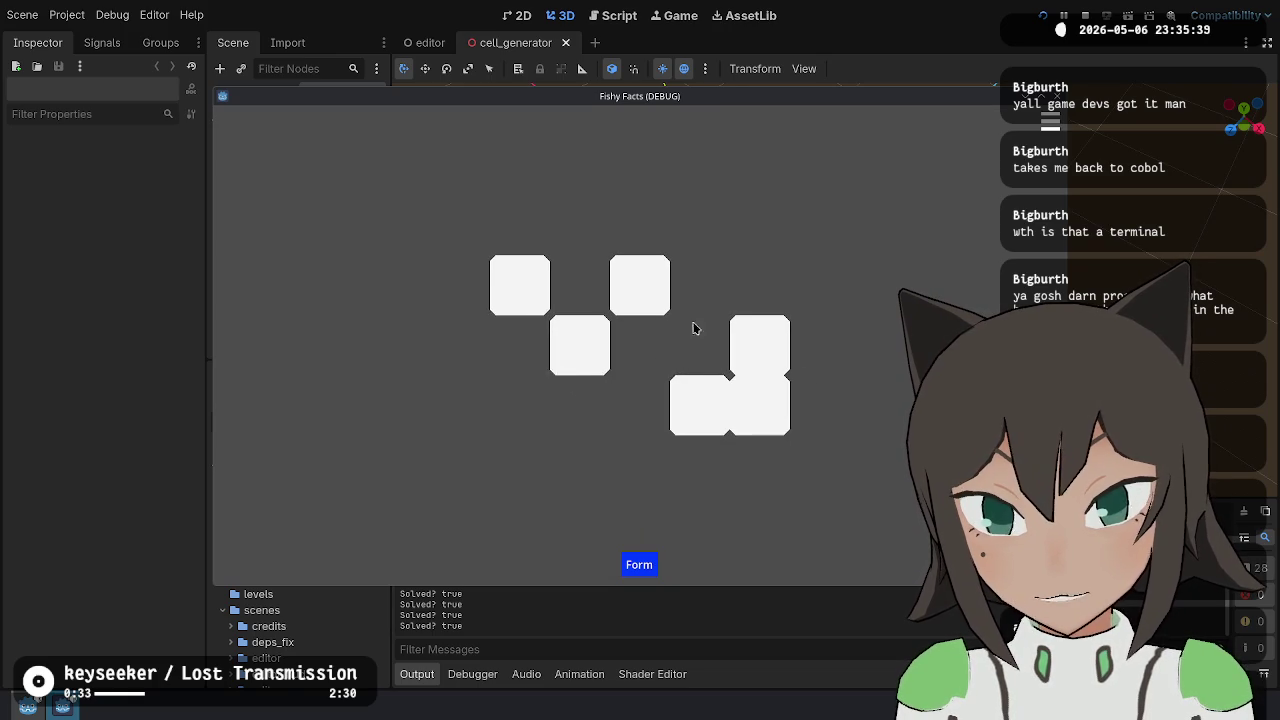
left_click(783, 352)
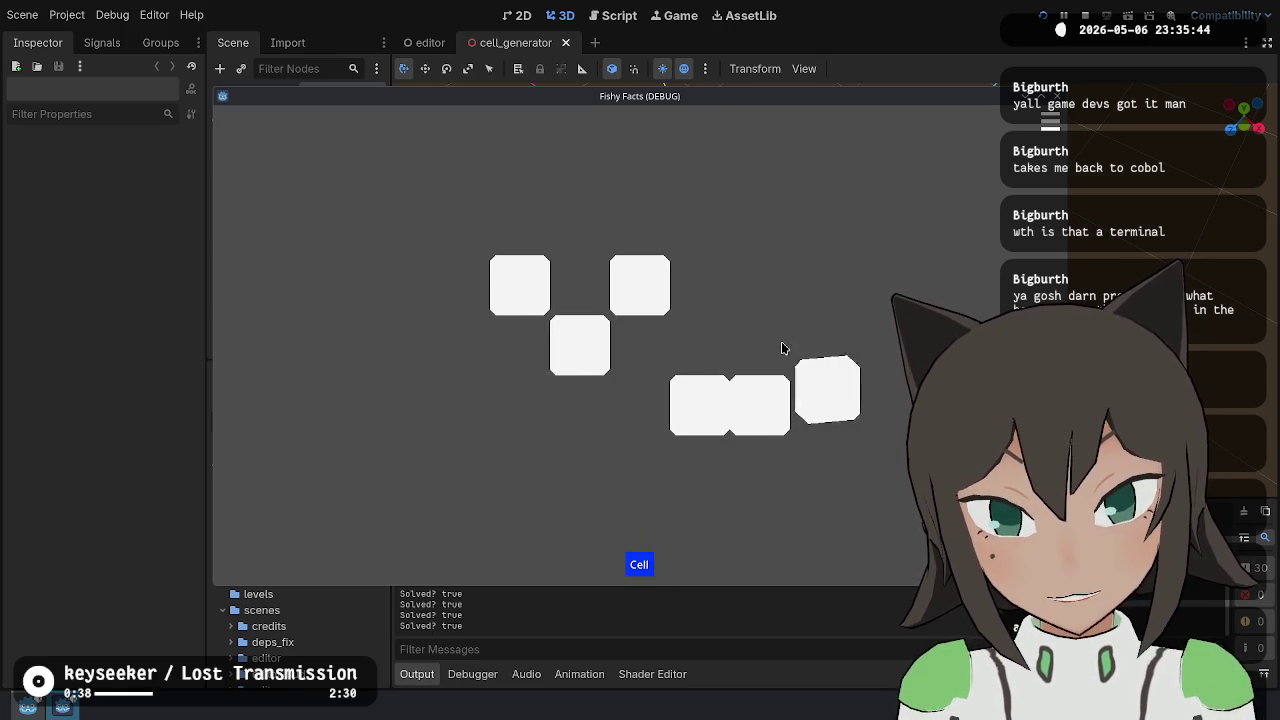
mouse_move(783, 362)
left_mouse_down()
mouse_move(766, 354)
mouse_move(766, 403)
mouse_move(709, 412)
mouse_move(600, 377)
left_mouse_up()
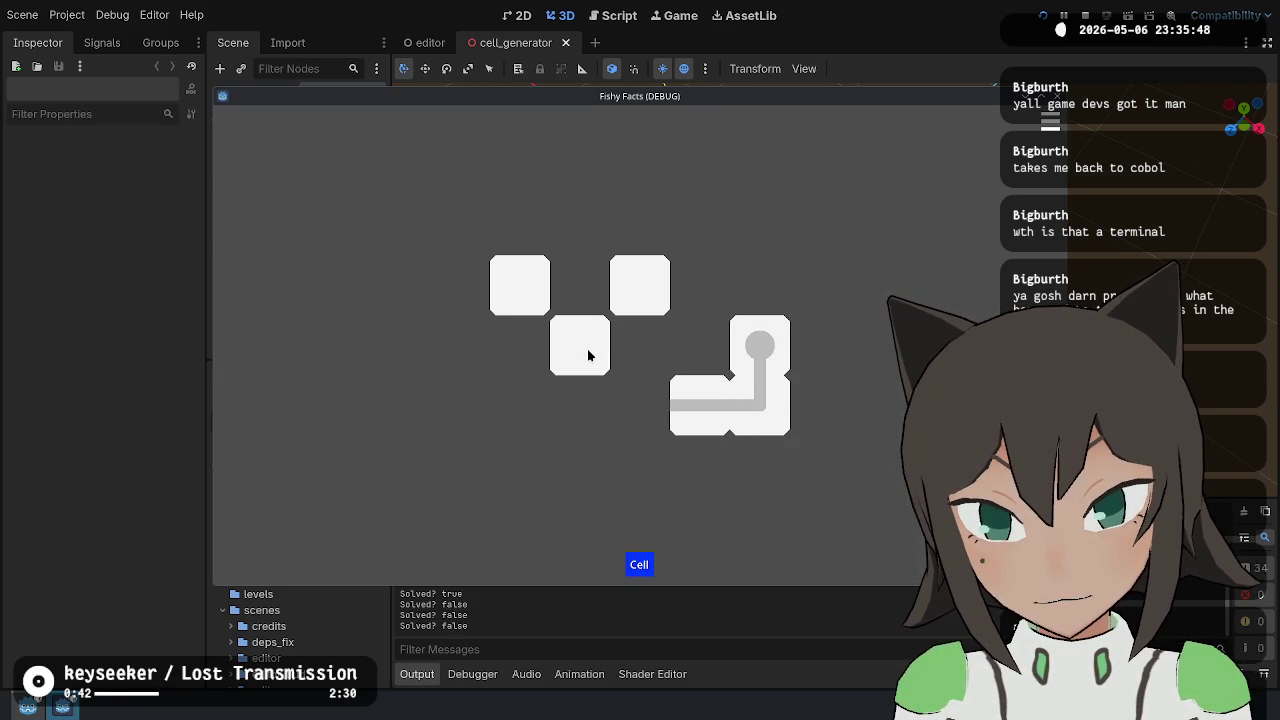
- Reposition the T-shaped and circle-pipe pieces around the pipe's ends
left_click(588, 355)
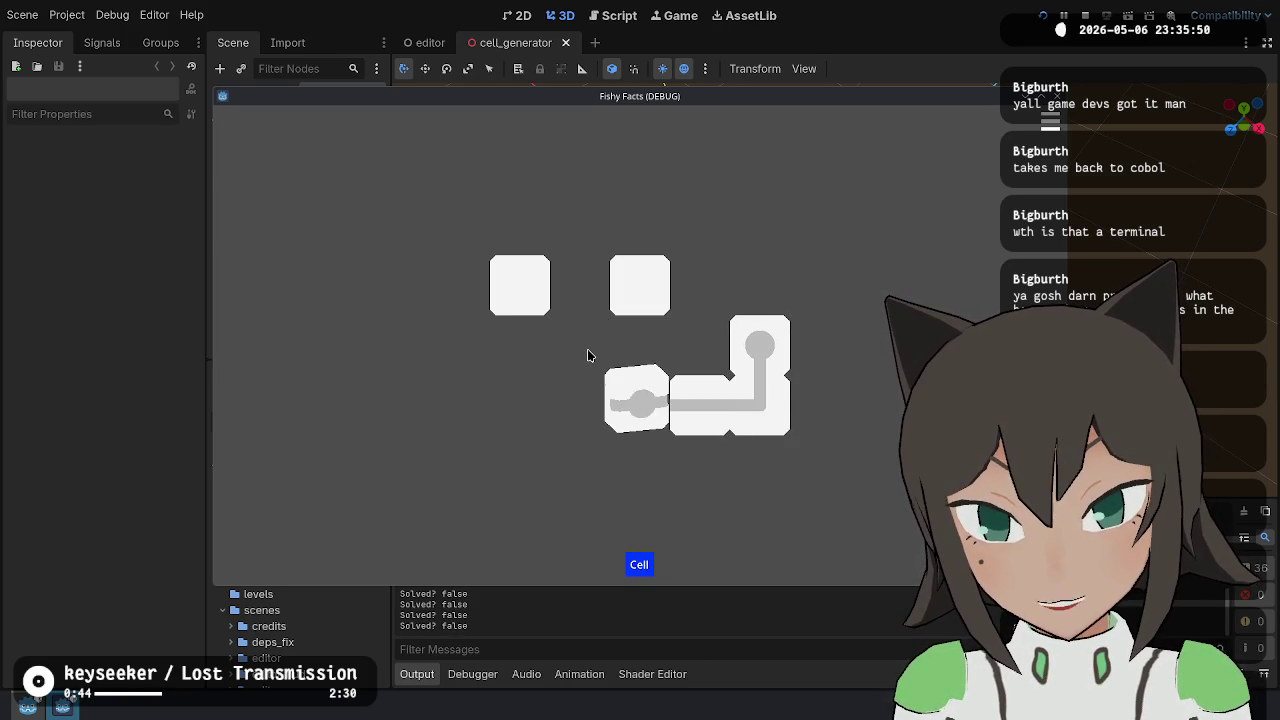
left_click(637, 278)
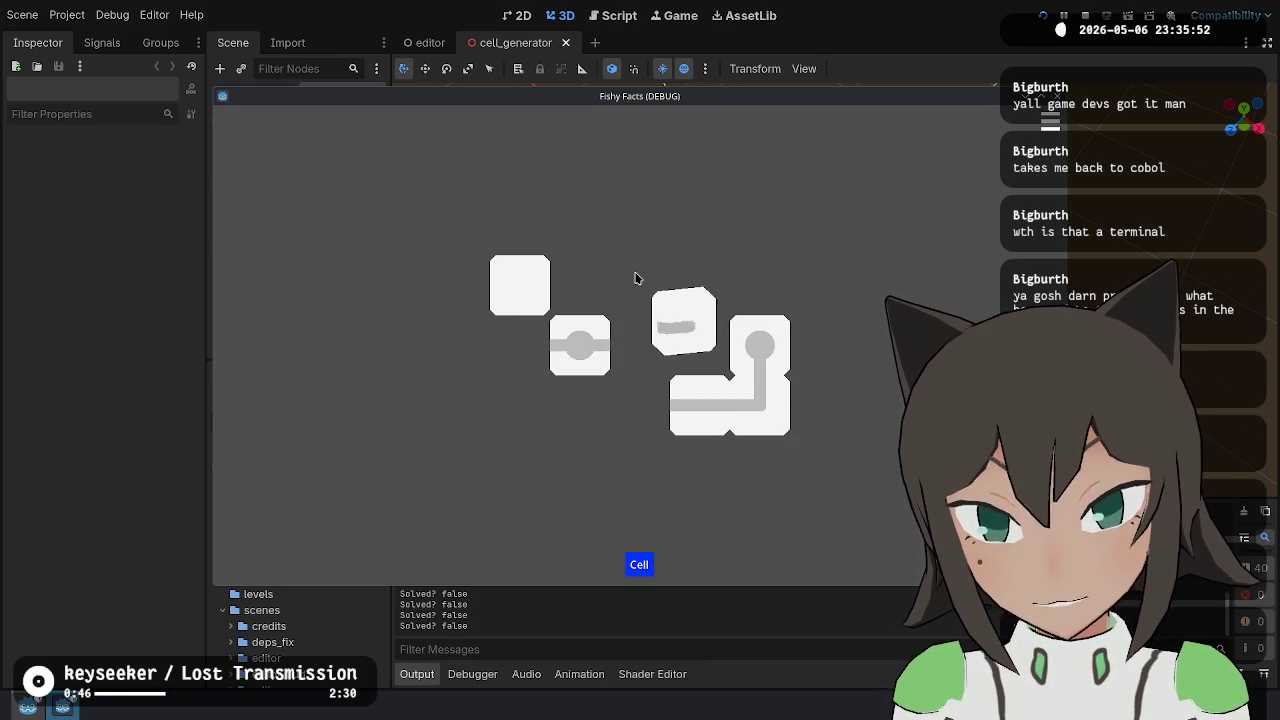
left_click(522, 285)
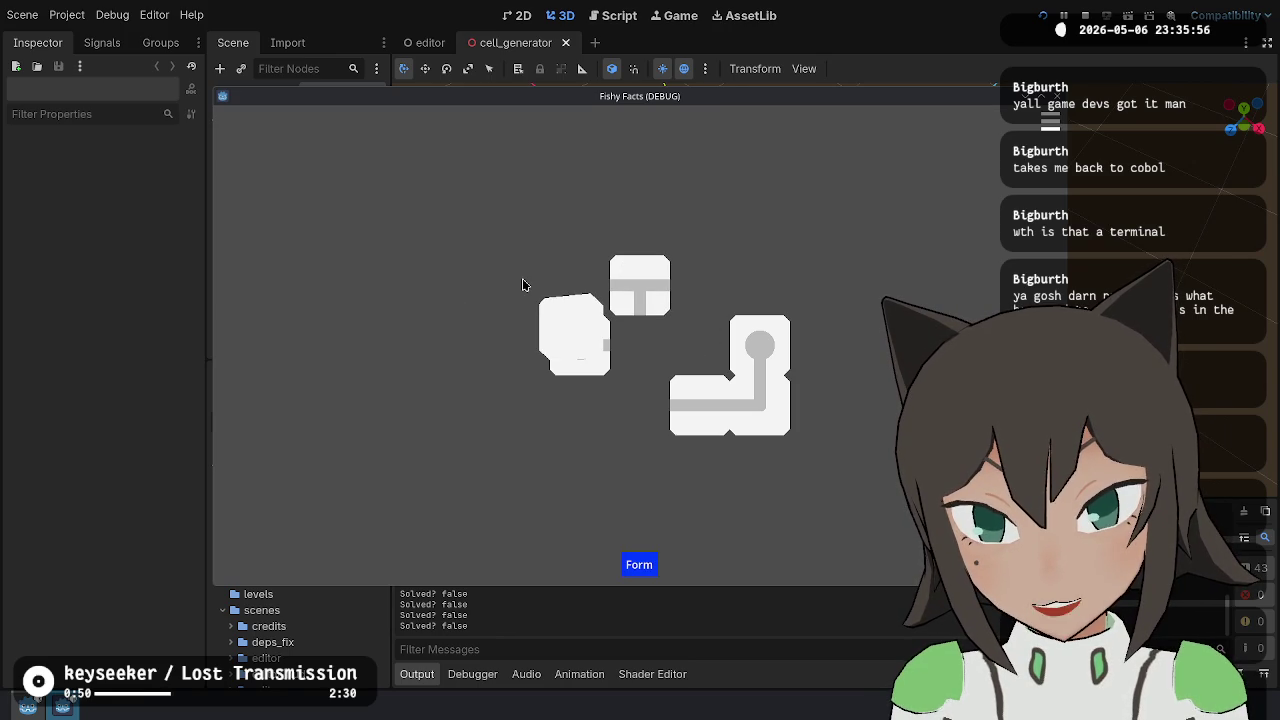
left_click(522, 285)
left_click(522, 285)
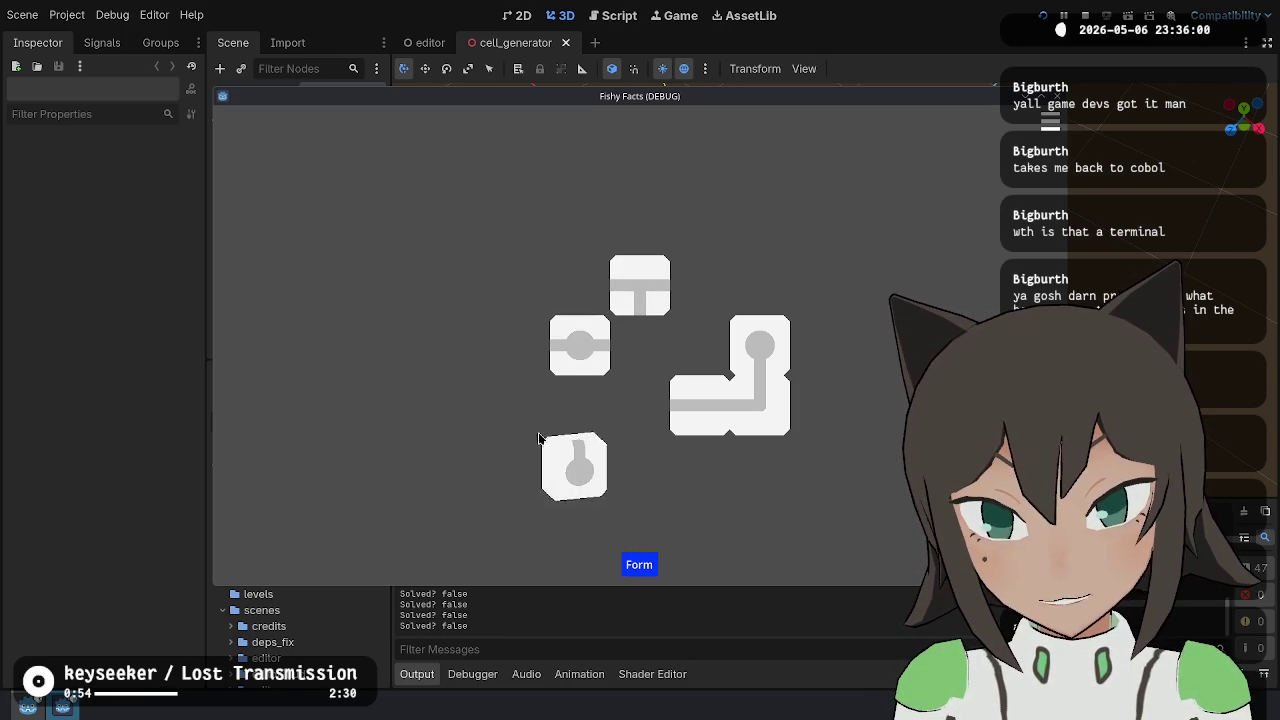
left_click(646, 320)
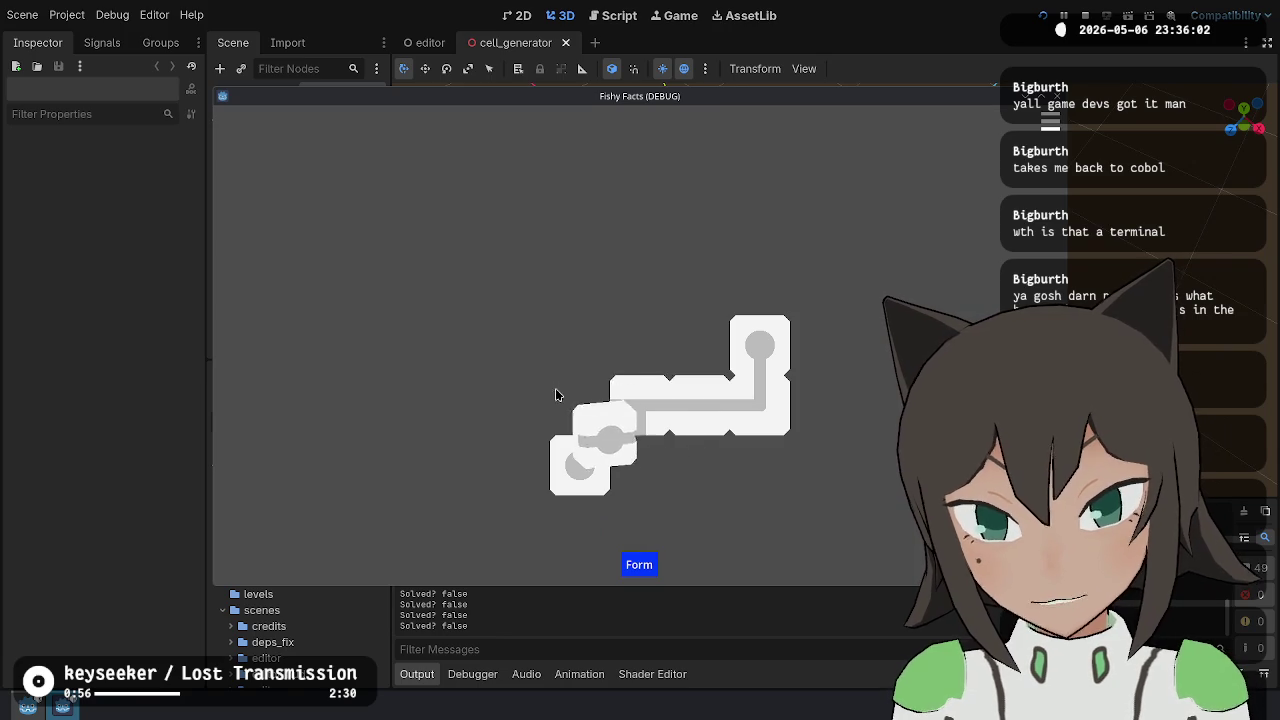
- Lay a straight row and fit the L and T pieces until Output prints 'Solved? true'
left_click(586, 468)
left_click(527, 412)
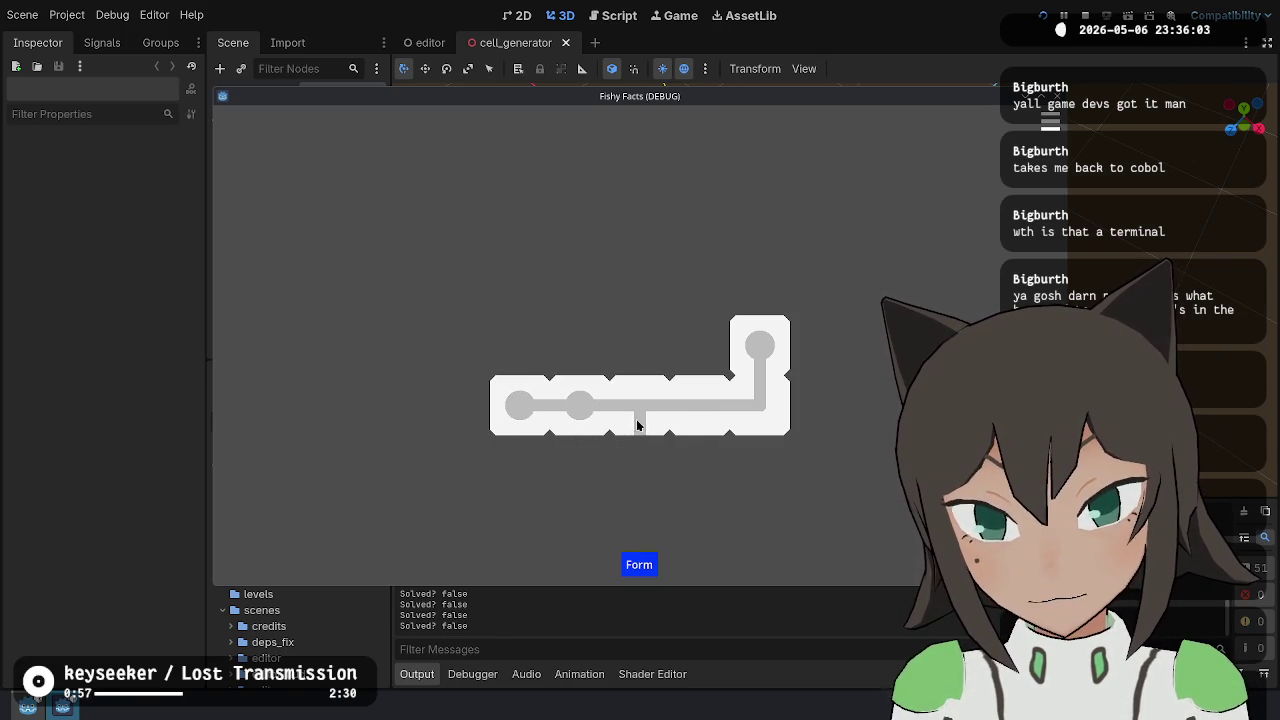
left_click(730, 402)
left_click(640, 475)
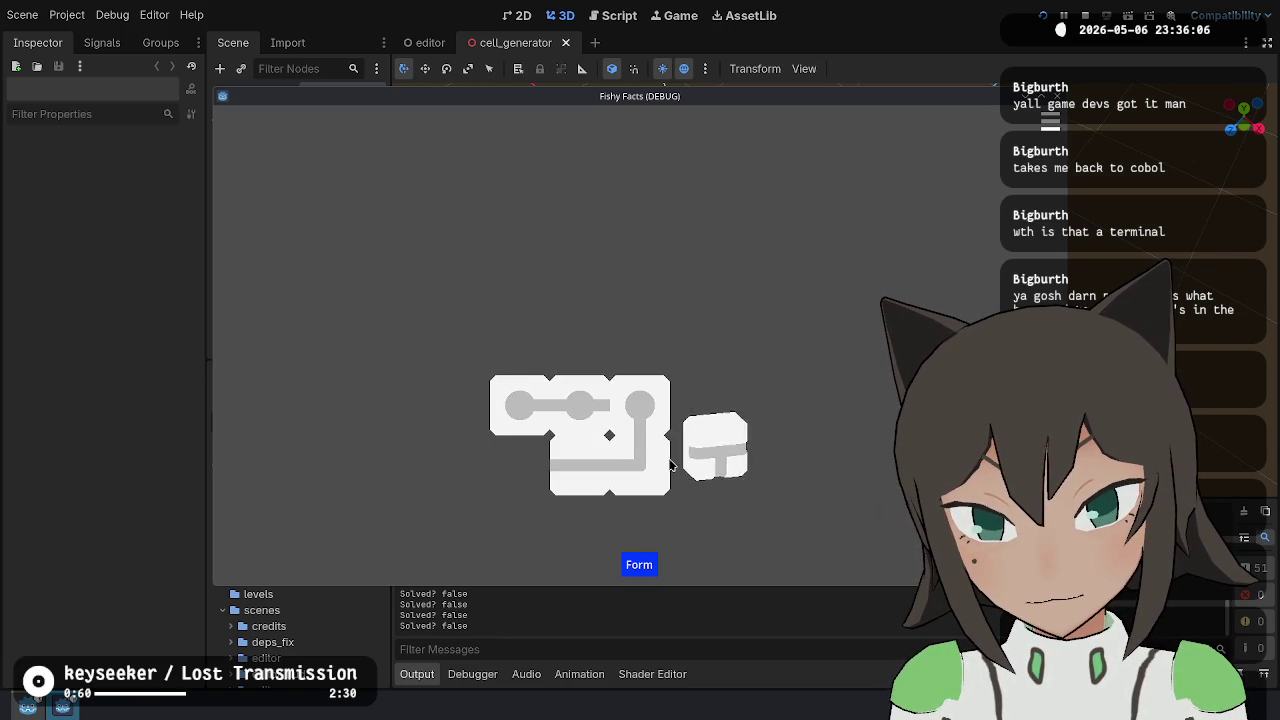
left_click(713, 440)
left_click(674, 420)
left_click(646, 402)
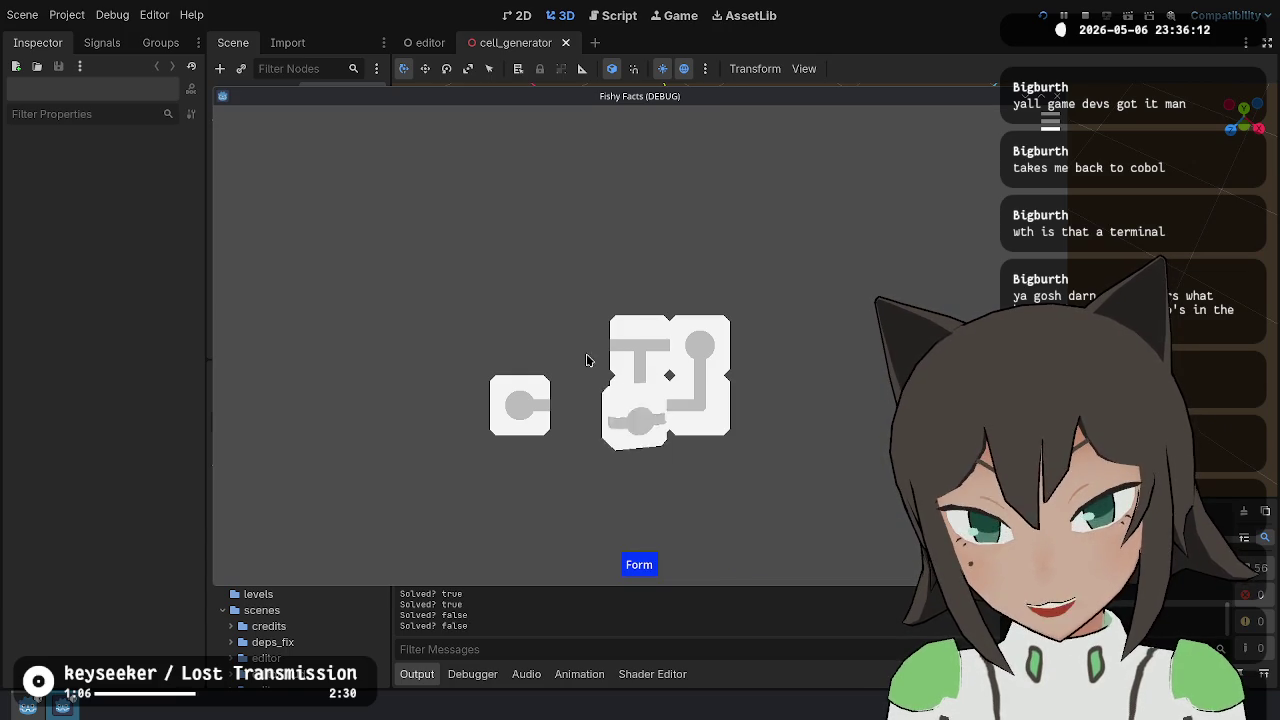
- Lift and re-seat pipe pieces to recheck that the layout still solves
left_click(641, 344)
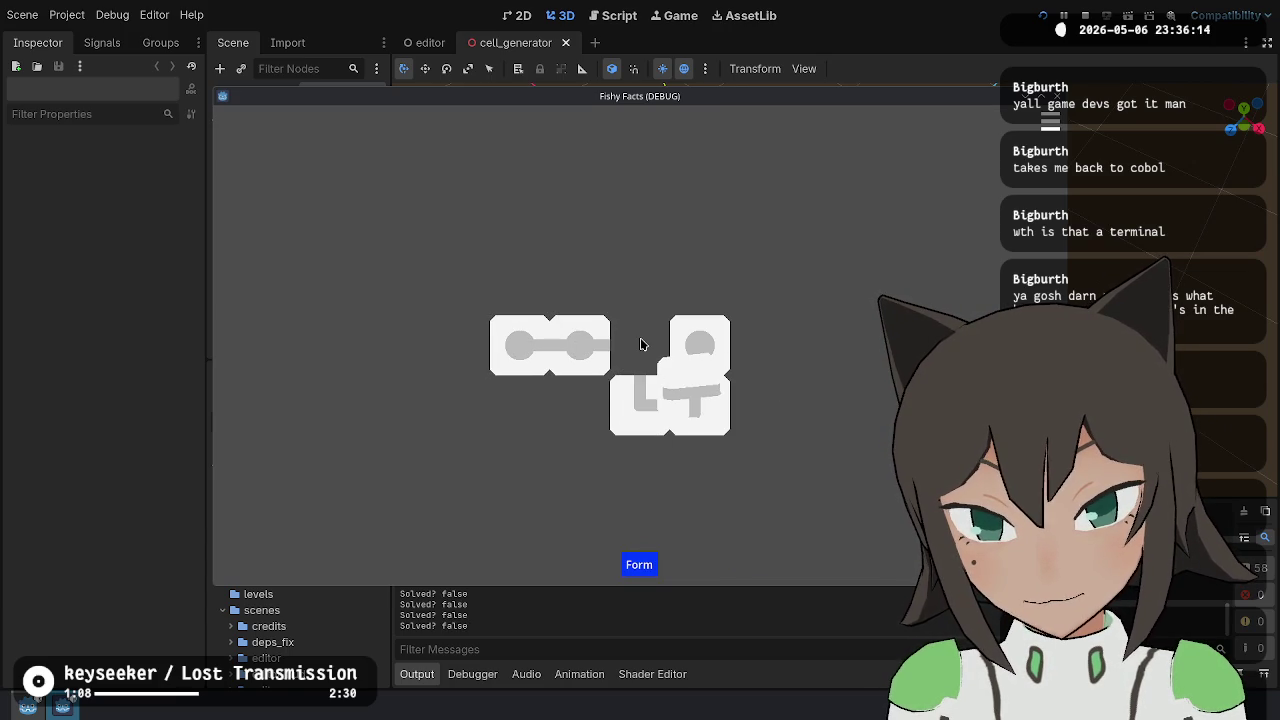
left_click(642, 345)
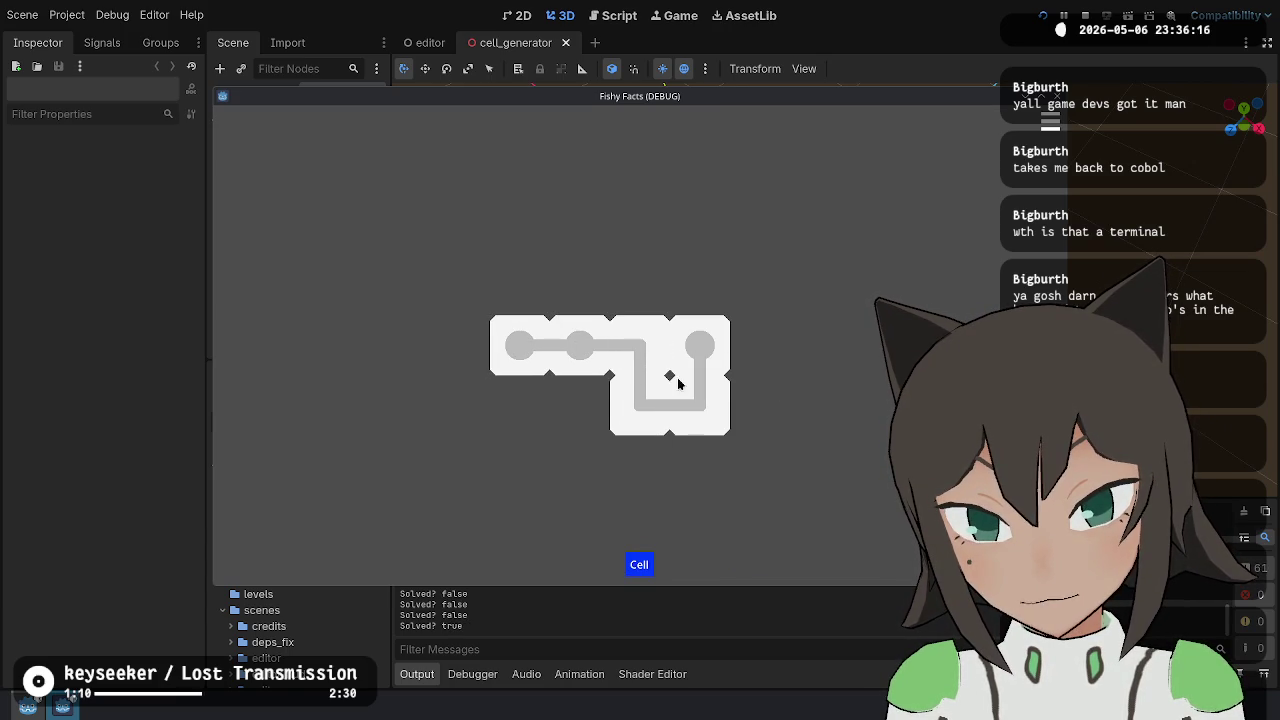
left_click(580, 338)
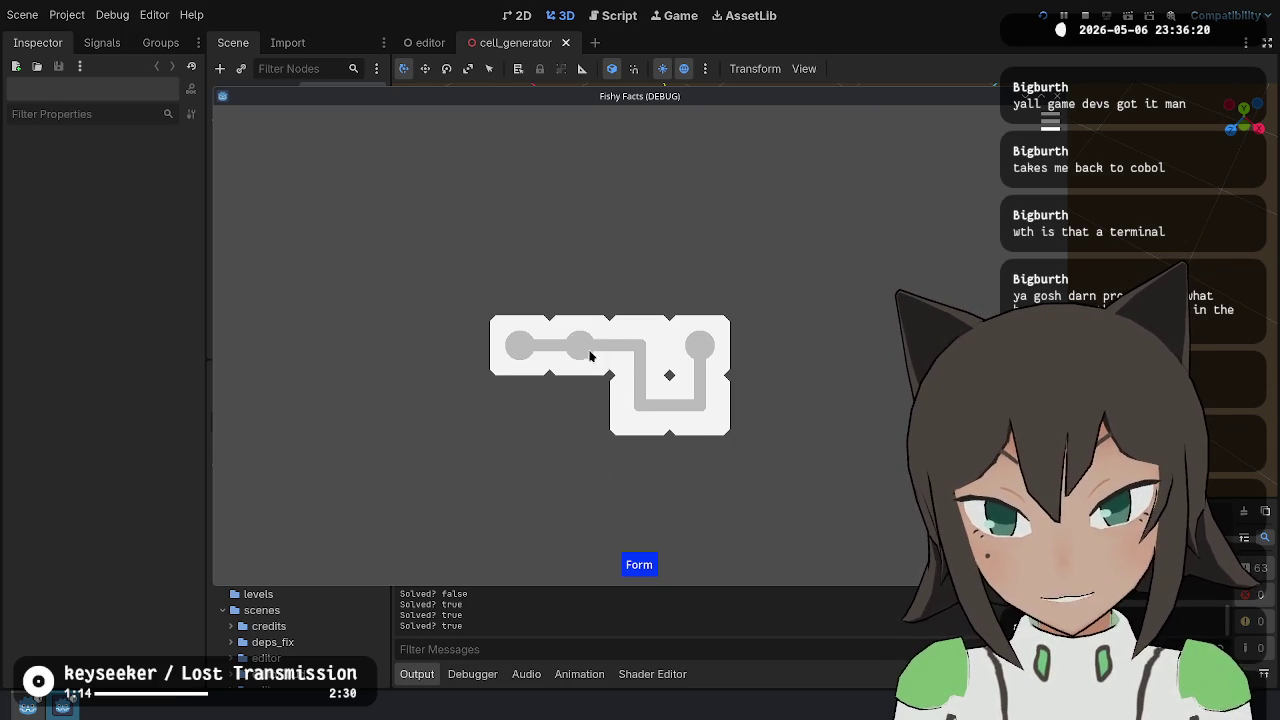
left_click(652, 402)
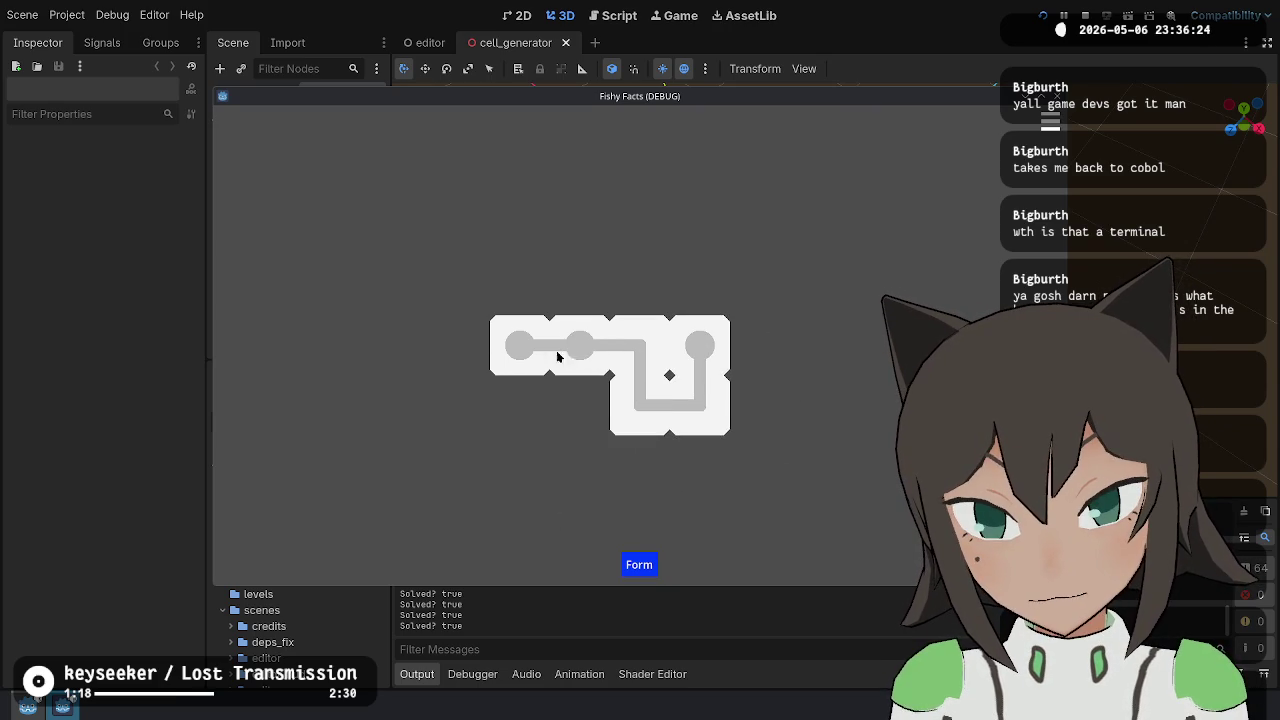
- Drag the pipe tiles into a new 2x3 block layout, then stop the game with F8
mouse_move(523, 350)
left_mouse_down()
mouse_move(623, 280)
mouse_move(706, 330)
mouse_move(617, 300)
mouse_move(640, 229)
mouse_move(668, 262)
left_mouse_up()
mouse_move(655, 338)
left_mouse_down()
mouse_move(670, 362)
mouse_move(726, 362)
mouse_move(706, 342)
left_mouse_up()
mouse_move(588, 350)
left_mouse_down()
mouse_move(656, 400)
mouse_move(648, 350)
mouse_move(711, 286)
mouse_move(760, 290)
mouse_move(713, 292)
mouse_move(751, 283)
mouse_move(628, 344)
left_mouse_up()
mouse_move(742, 364)
left_mouse_down()
mouse_move(751, 337)
mouse_move(759, 499)
left_mouse_up()
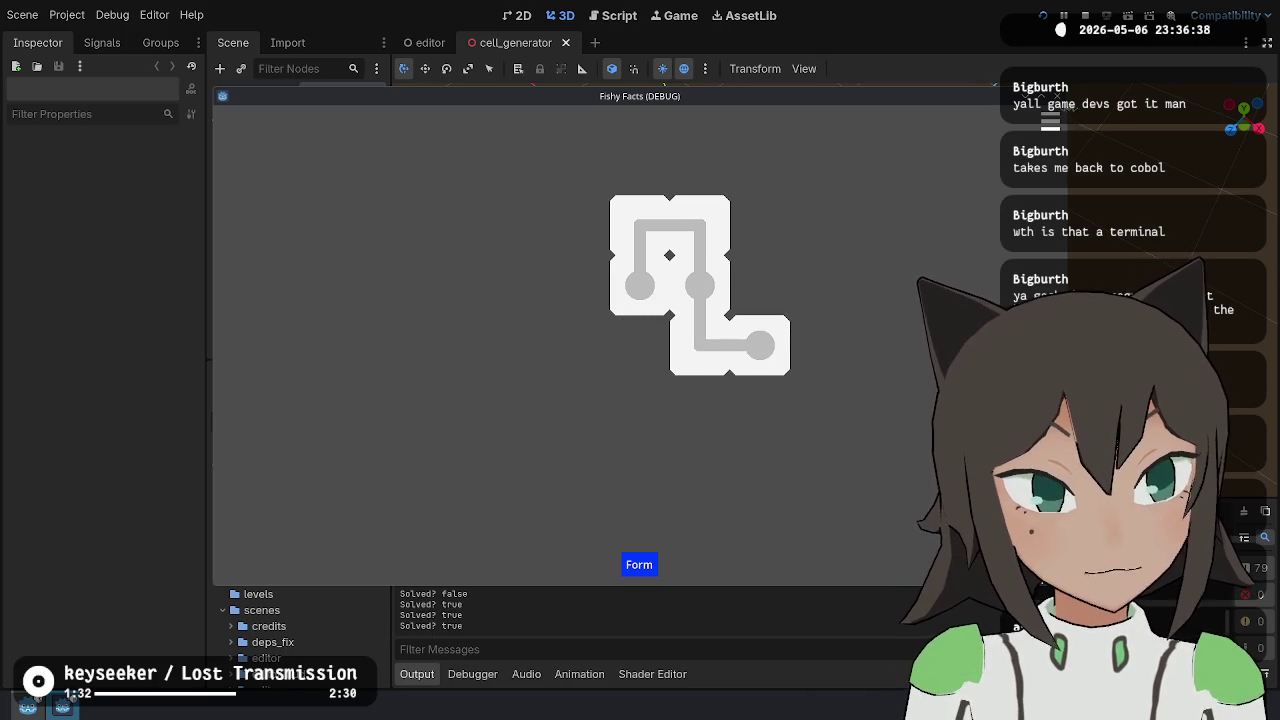
key("F8")
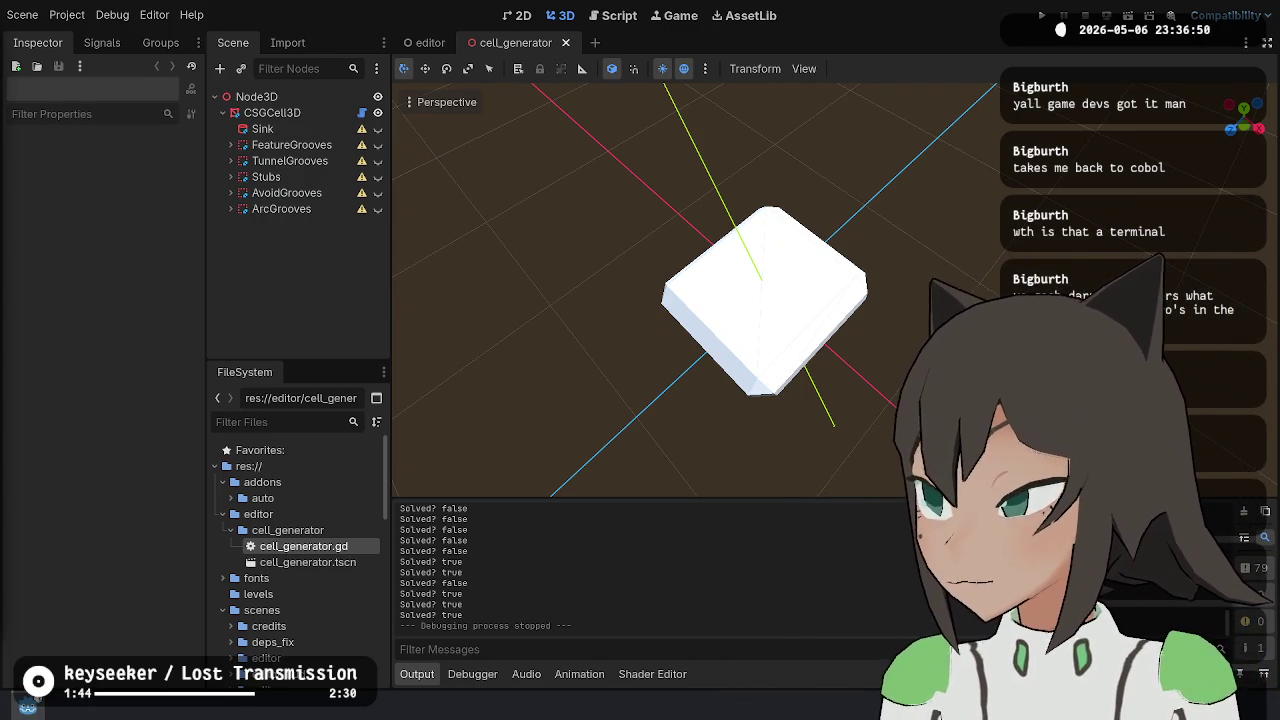
- Switch to the browser showing Twitch's Raid Channel list of live channels
key("alt+Tab")
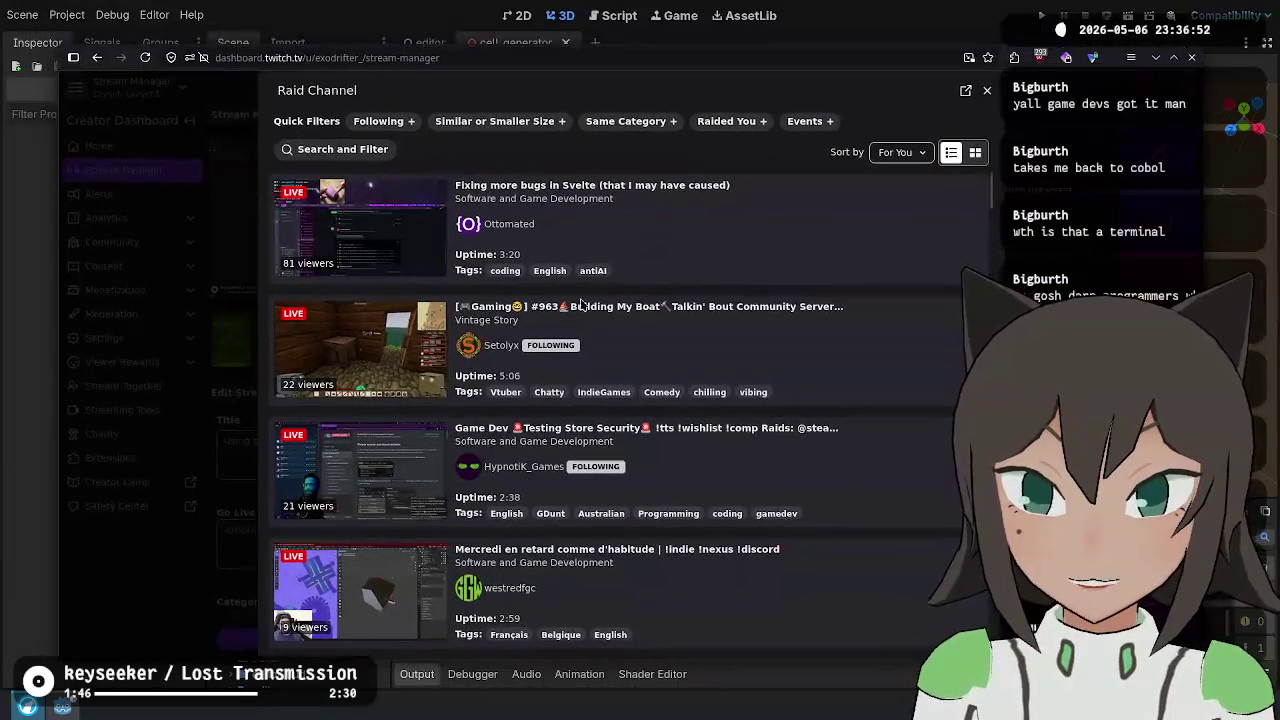
- Scroll through the Raid Channel list to browse live channels such as Special Events, Art, MapleStory and Elden Ring
scroll(714, 345, "down", 2)
scroll(690, 347, "up", 2)
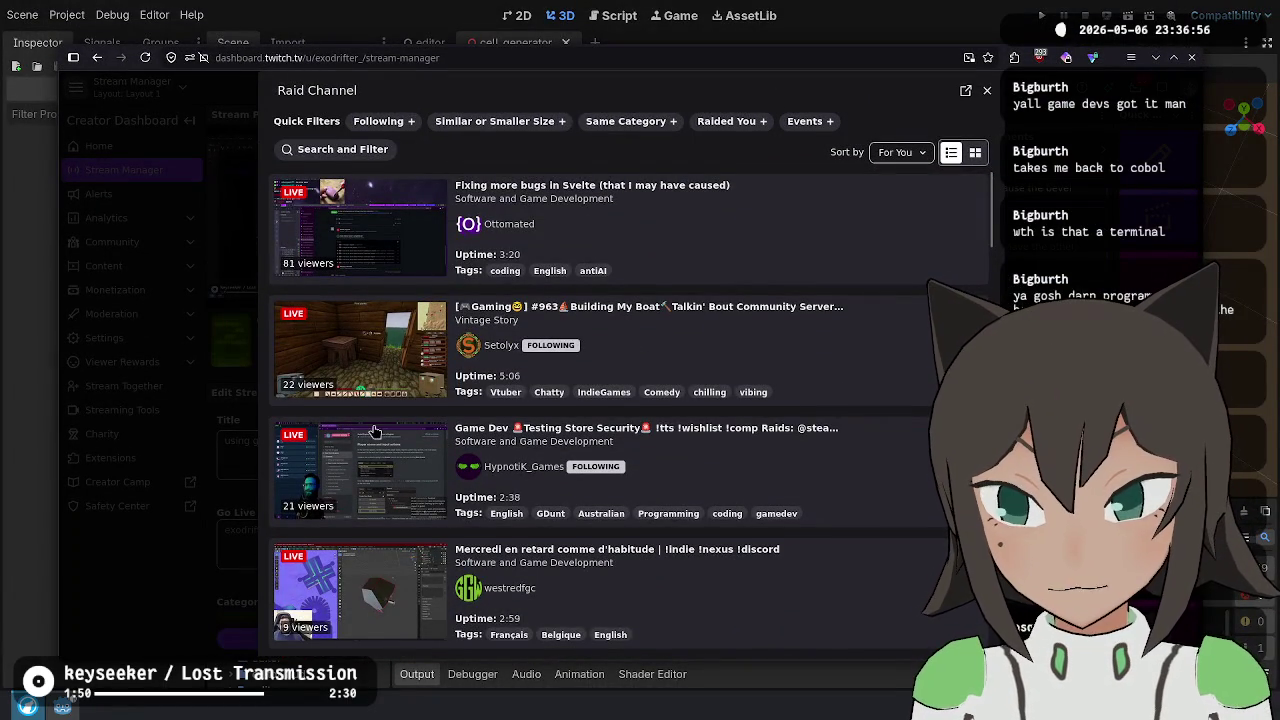
scroll(400, 400, "down", 5)
scroll(422, 390, "down", 6)
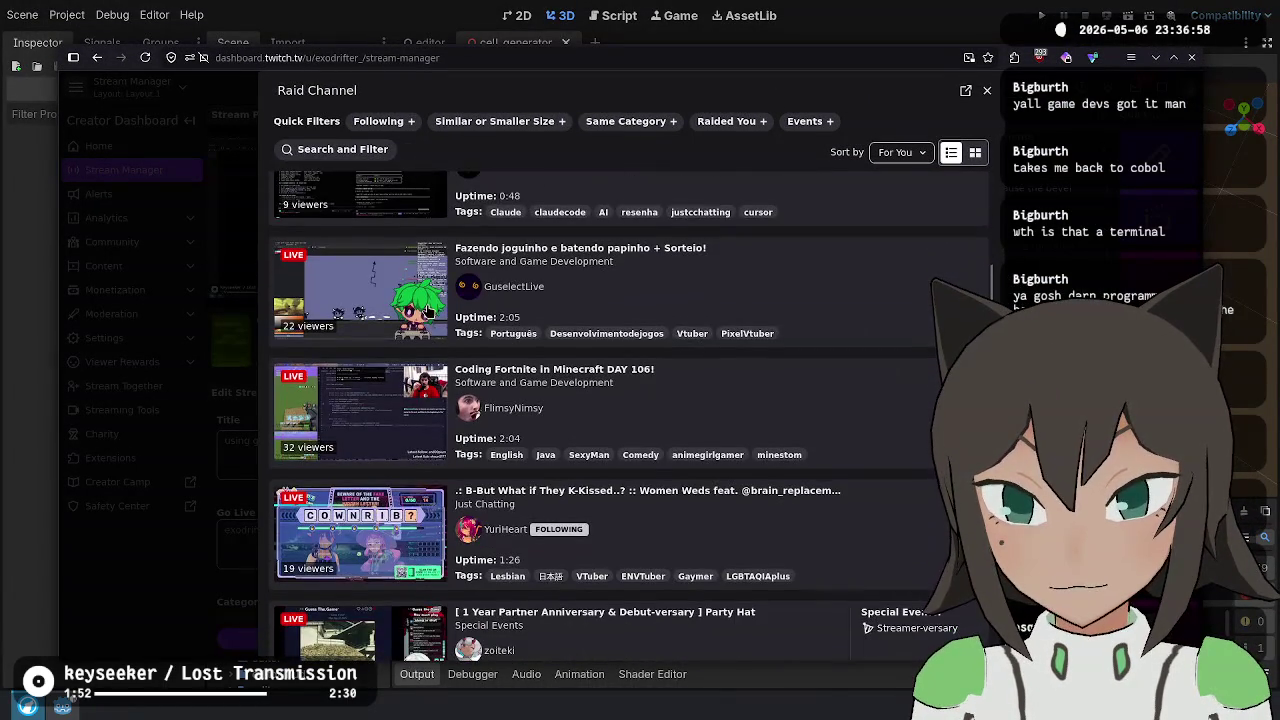
scroll(426, 358, "down", 4)
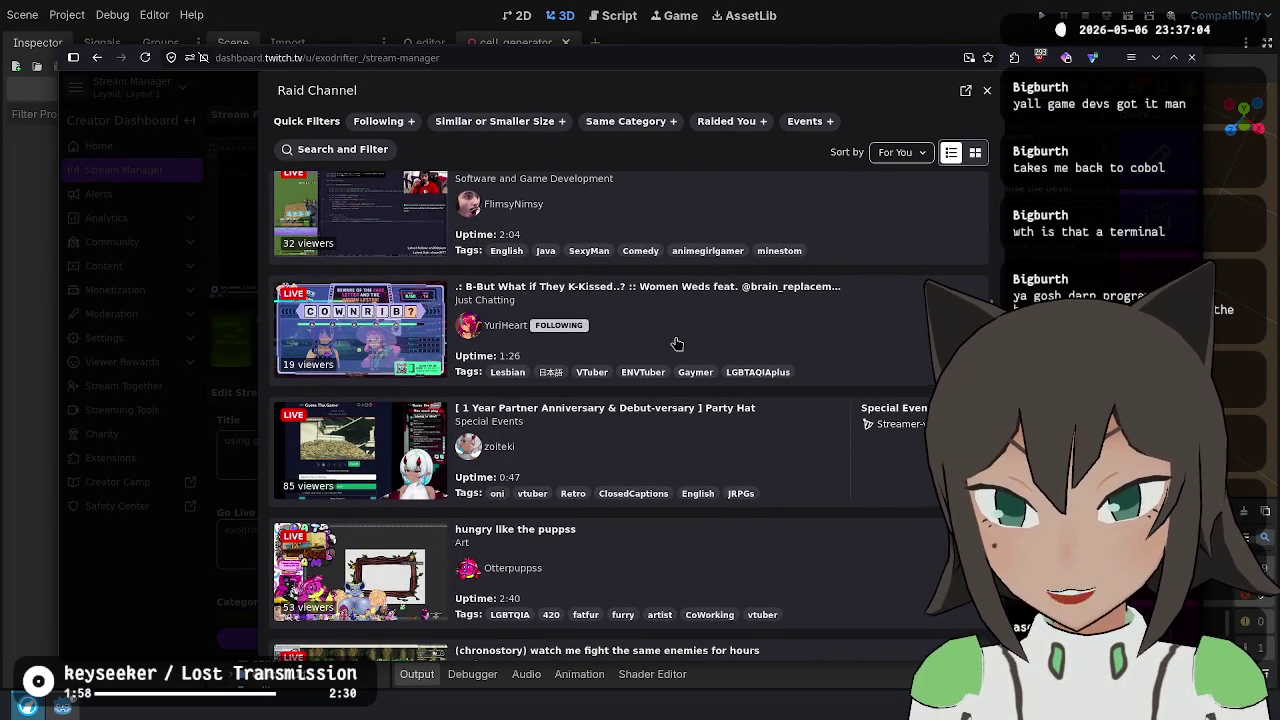
scroll(550, 362, "down", 12)
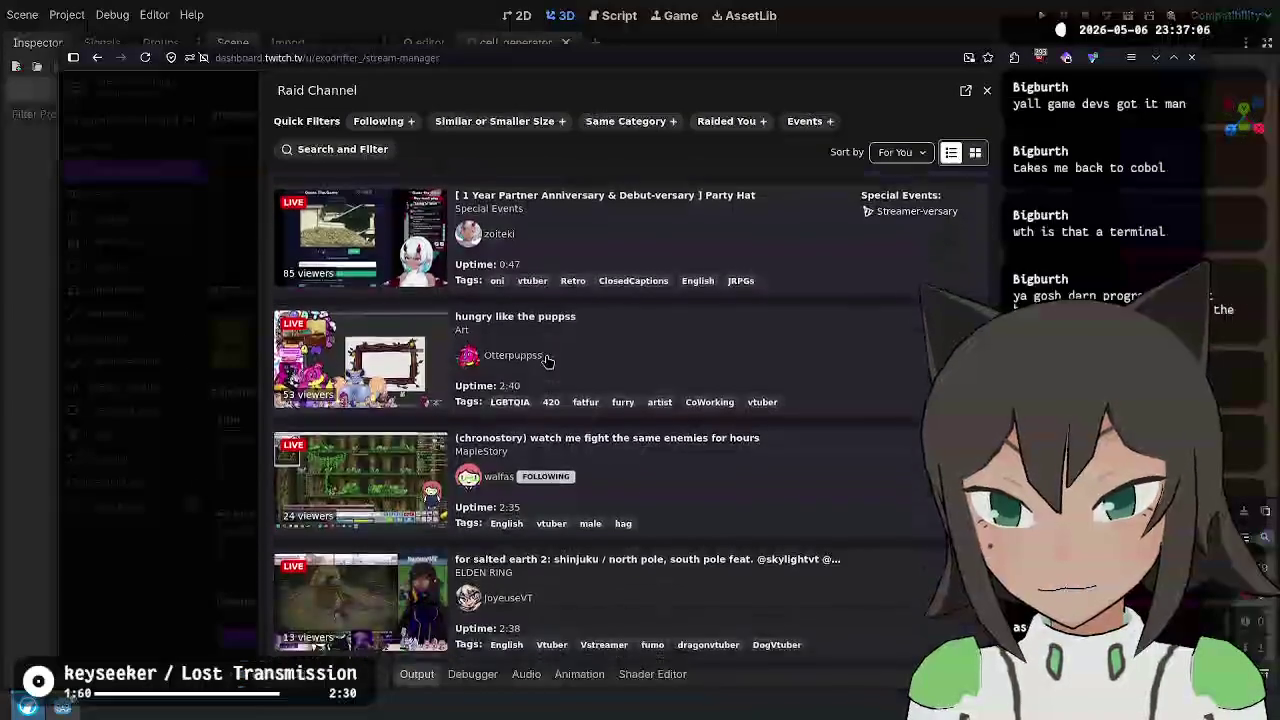